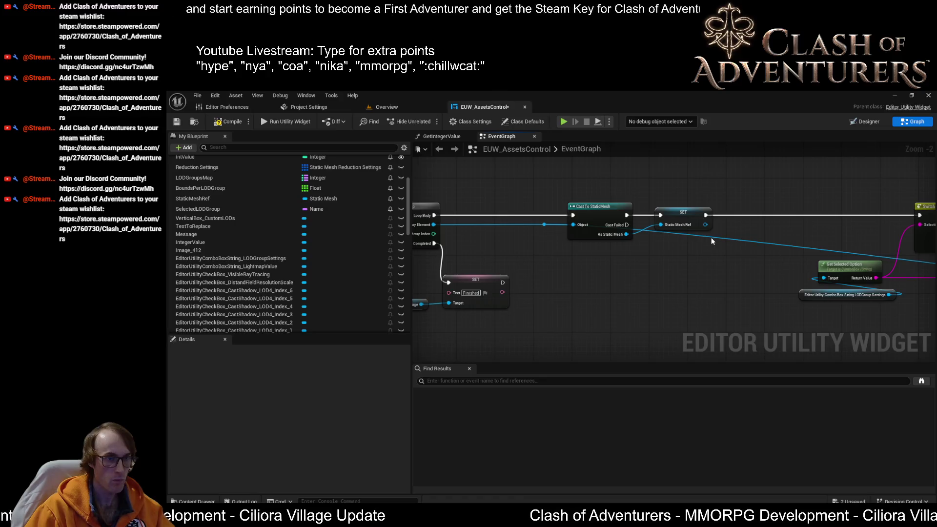
Add a reroute point on the As Static Mesh wire and drop it below the Cast node.
mouse_move(712, 241)
left_mouse_down()
mouse_move(650, 321)
mouse_move(520, 259)
mouse_move(469, 253)
left_mouse_up()
scroll(627, 313, "down", 3)
scroll(553, 263, "up", 4)
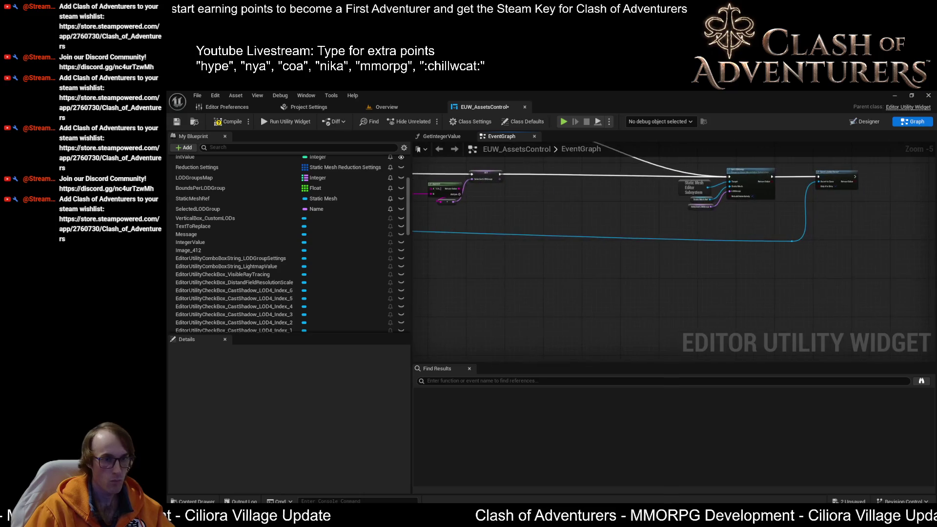
mouse_move(557, 263)
left_mouse_down()
mouse_move(566, 307)
mouse_move(587, 293)
left_mouse_up()
scroll(585, 307, "down", 5)
scroll(587, 263, "down", 2)
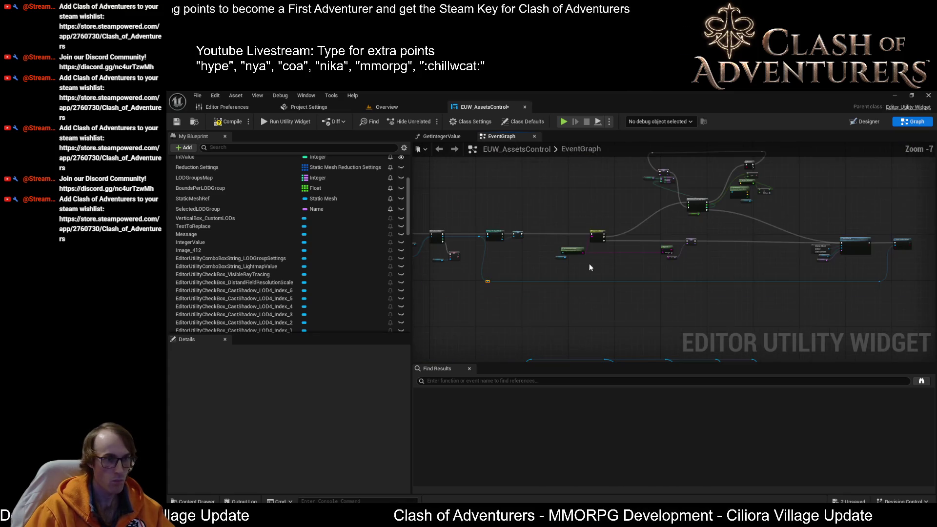
scroll(873, 218, "down", 1)
Select the right-side graph nodes and inspect the StaticMeshRef SET node.
mouse_move(920, 185)
left_mouse_down()
mouse_move(602, 334)
mouse_move(589, 320)
left_mouse_up()
scroll(598, 232, "up", 1)
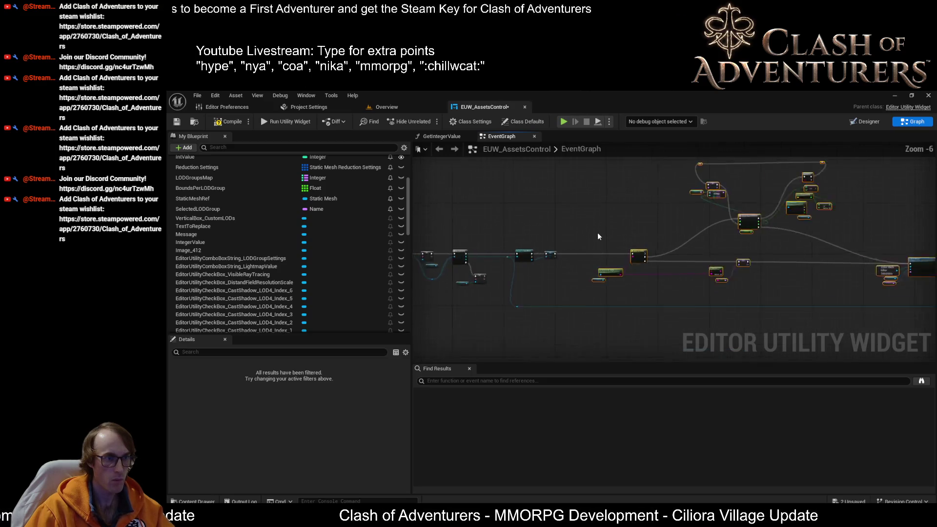
scroll(640, 248, "up", 2)
scroll(634, 268, "up", 1)
scroll(610, 259, "up", 4)
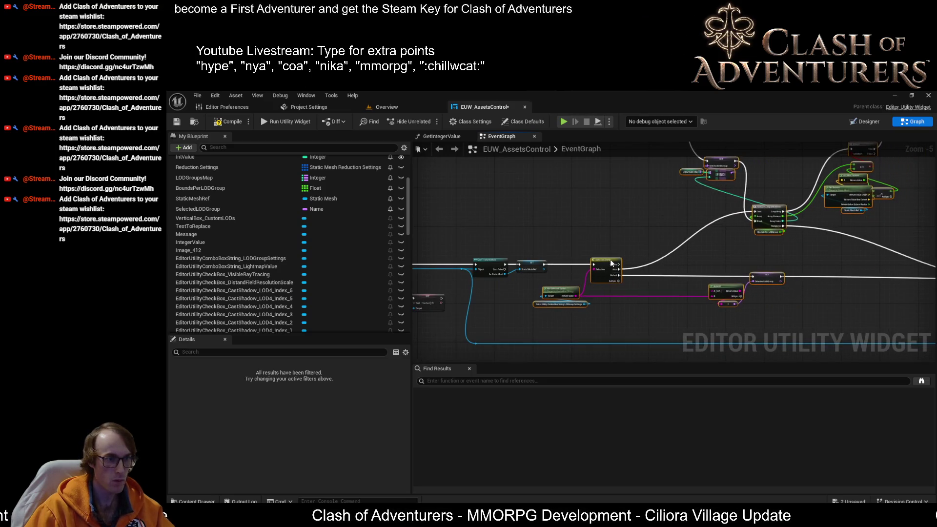
left_click(557, 272)
scroll(574, 268, "down", 2)
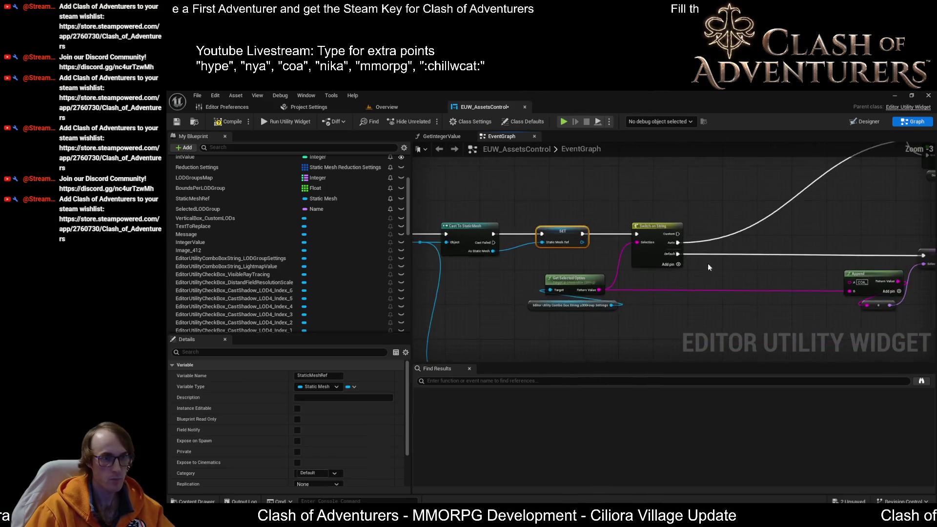
scroll(590, 268, "down", 2)
scroll(654, 257, "up", 4)
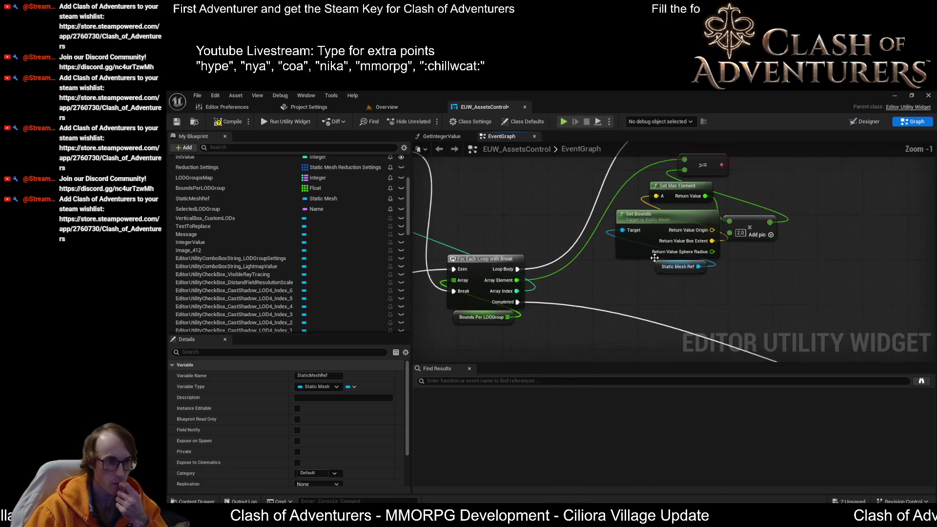
scroll(695, 275, "down", 1)
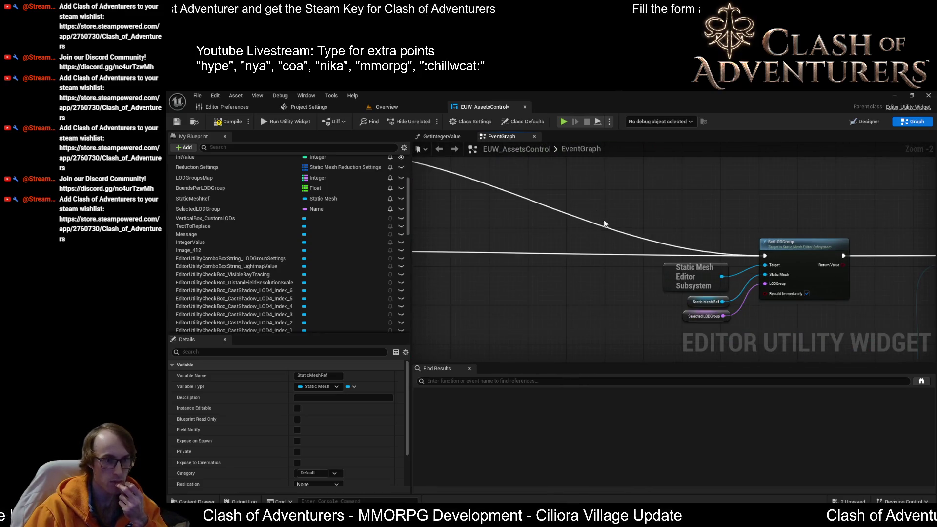
scroll(493, 262, "down", 1)
Shift the SET and Append nodes to the right and line them up.
left_click_drag(494, 262, 751, 254)
scroll(751, 254, "up", 1)
scroll(707, 286, "down", 2)
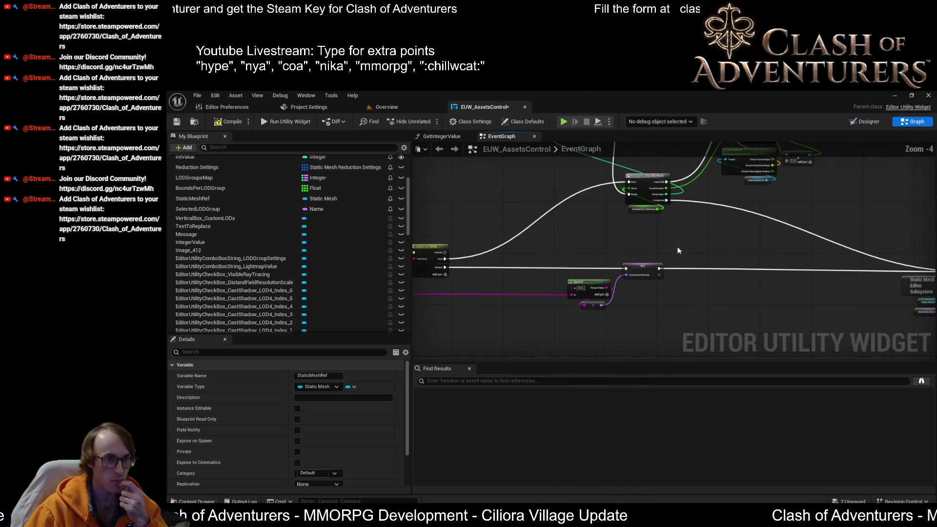
left_click_drag(678, 250, 566, 312)
mouse_move(593, 284)
left_mouse_down()
mouse_move(614, 287)
mouse_move(534, 283)
mouse_move(581, 274)
left_mouse_up()
scroll(580, 274, "down", 3)
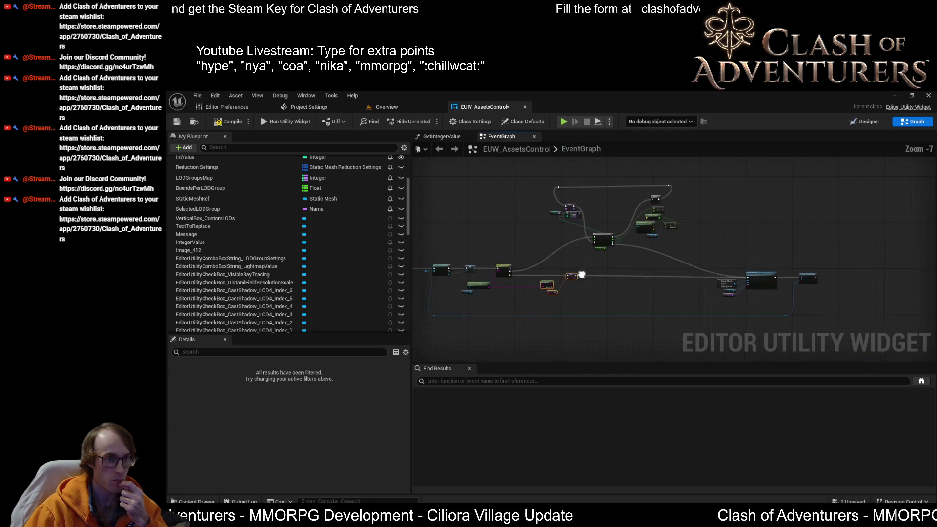
left_click_drag(746, 183, 556, 269)
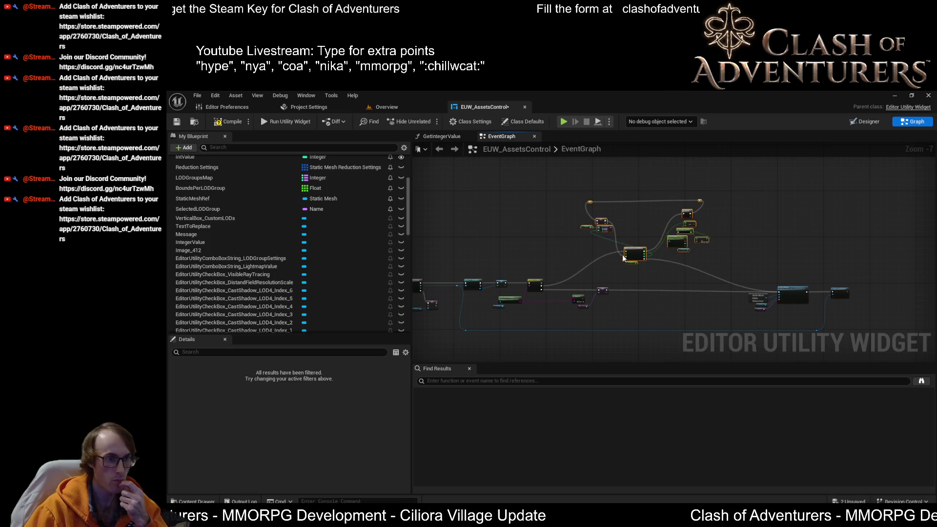
left_click_drag(621, 276, 580, 309)
scroll(567, 299, "up", 3)
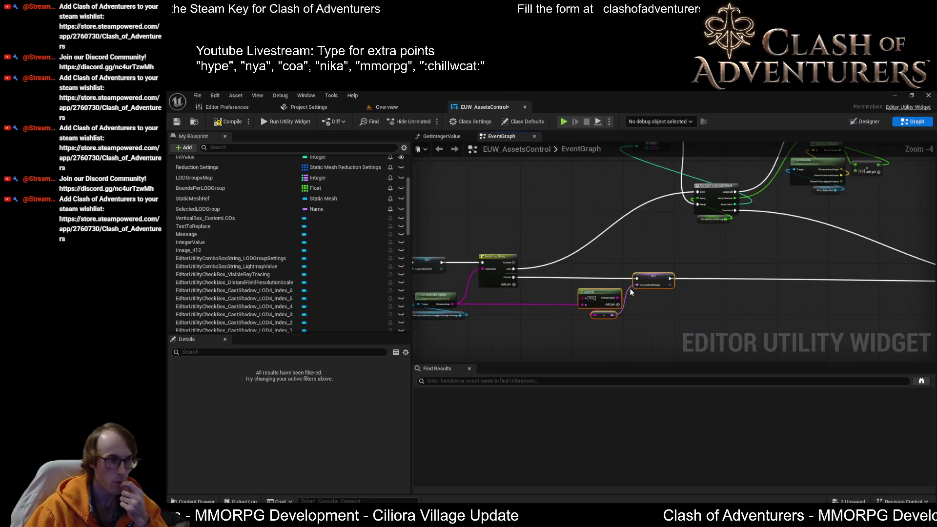
scroll(771, 300, "down", 3)
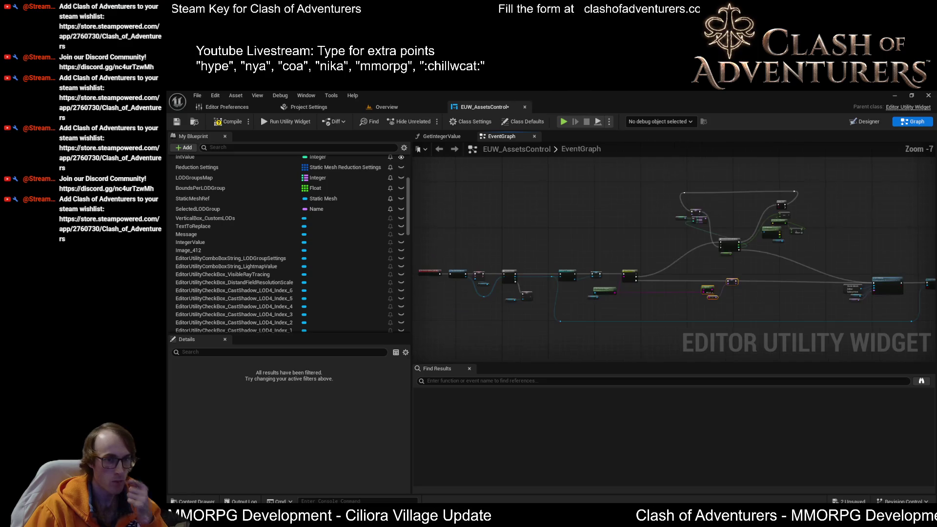
scroll(820, 252, "up", 3)
Move the Save Loaded Asset node slightly left and compile the widget blueprint.
left_click_drag(908, 194, 814, 323)
left_click_drag(855, 218, 835, 218)
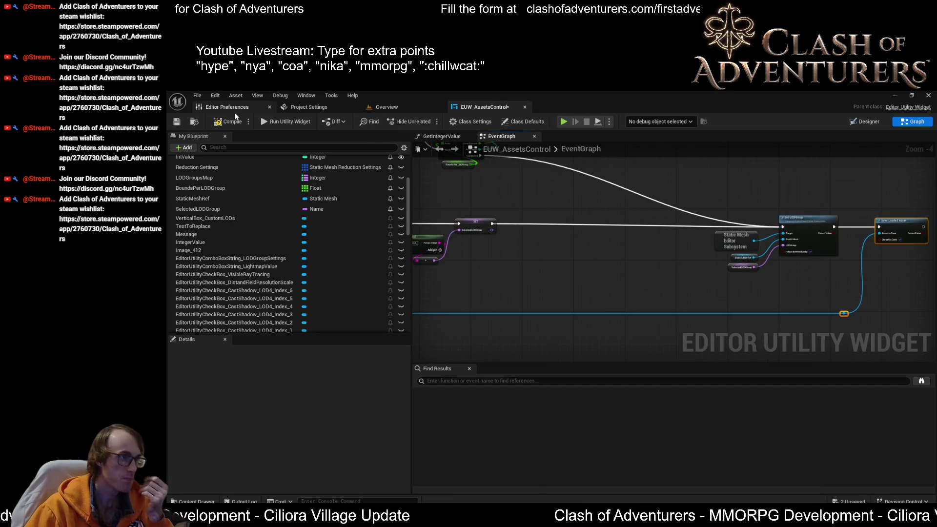
left_click(231, 122)
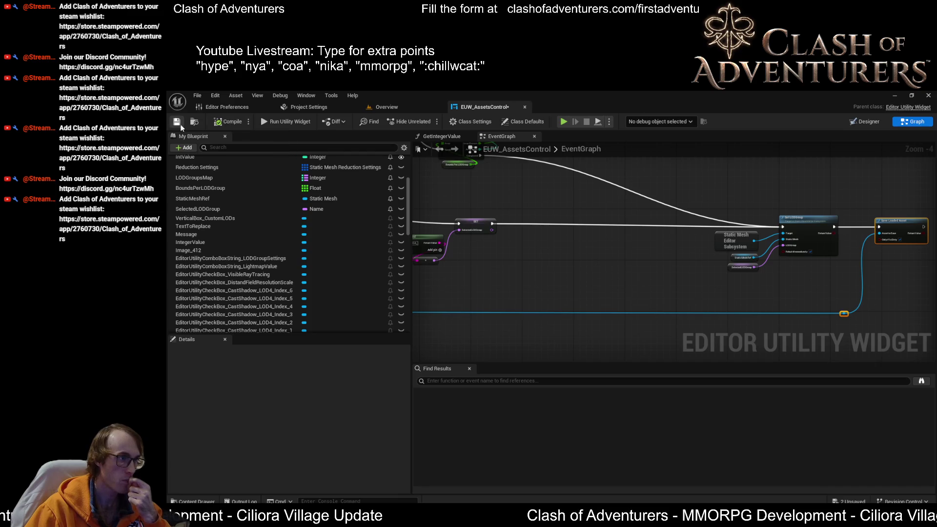
Save the widget, run Set LODs on the selected meshes until Finished, and open SM_Cliff.
mouse_move(732, 229)
left_mouse_down()
mouse_move(798, 233)
mouse_move(600, 219)
mouse_move(714, 221)
left_mouse_up()
left_click(384, 108)
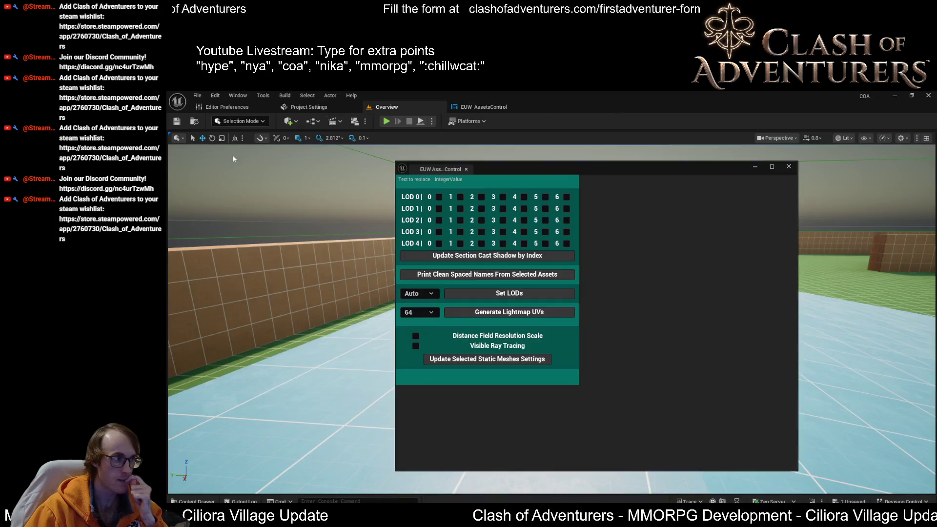
left_click(536, 294)
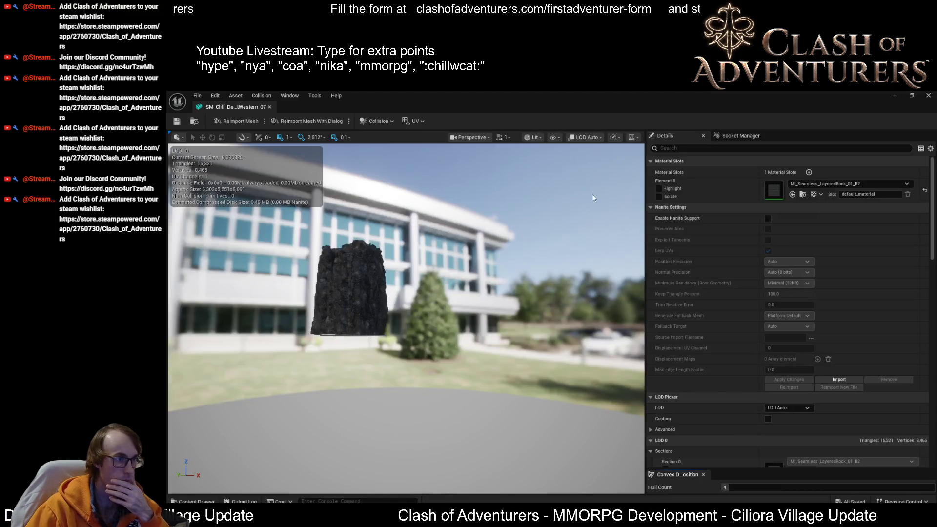
mouse_move(592, 194)
left_mouse_down()
mouse_move(561, 195)
mouse_move(605, 195)
left_mouse_up()
scroll(406, 318, "up", 5)
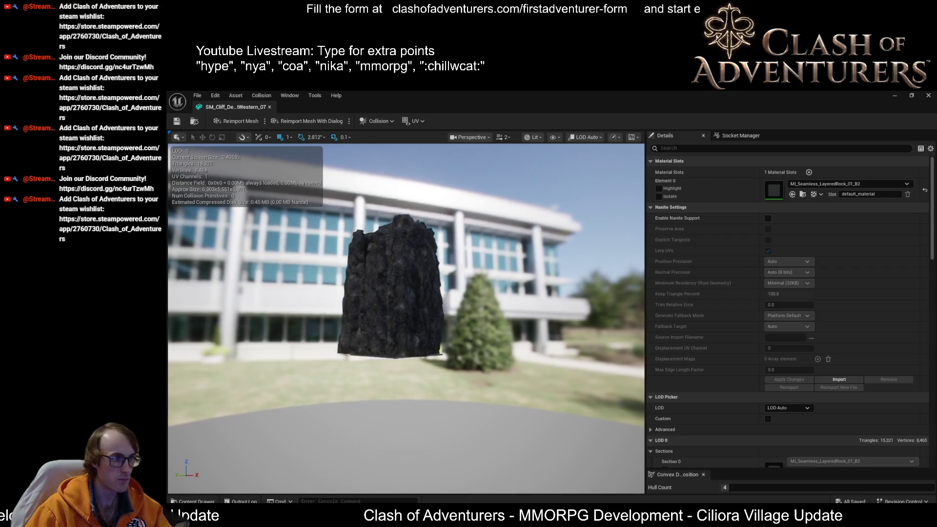
scroll(406, 317, "down", 3)
scroll(878, 341, "down", 10)
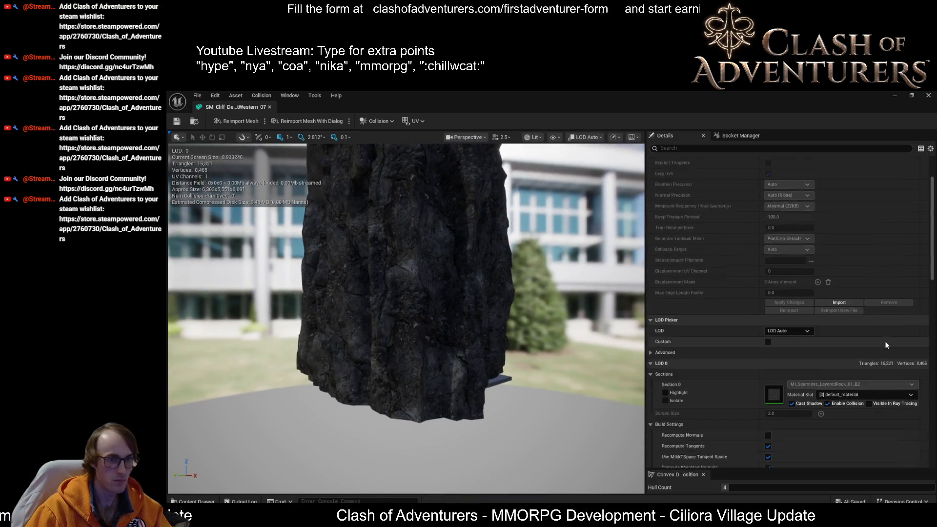
scroll(878, 356, "down", 8)
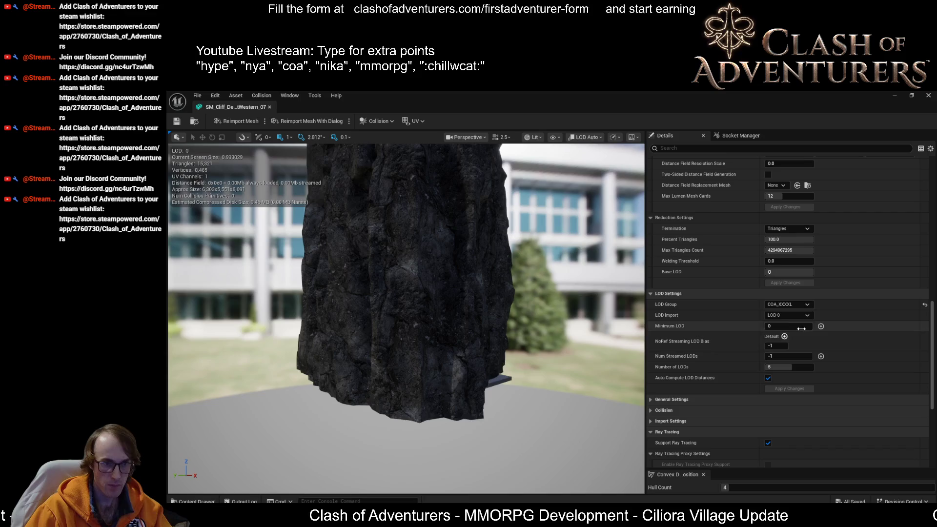
scroll(406, 317, "down", 6)
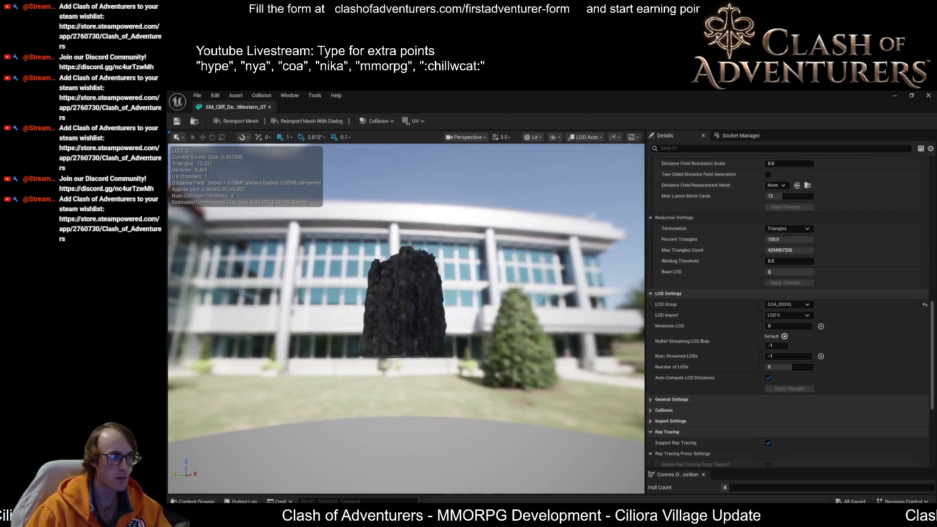
scroll(405, 317, "down", 6)
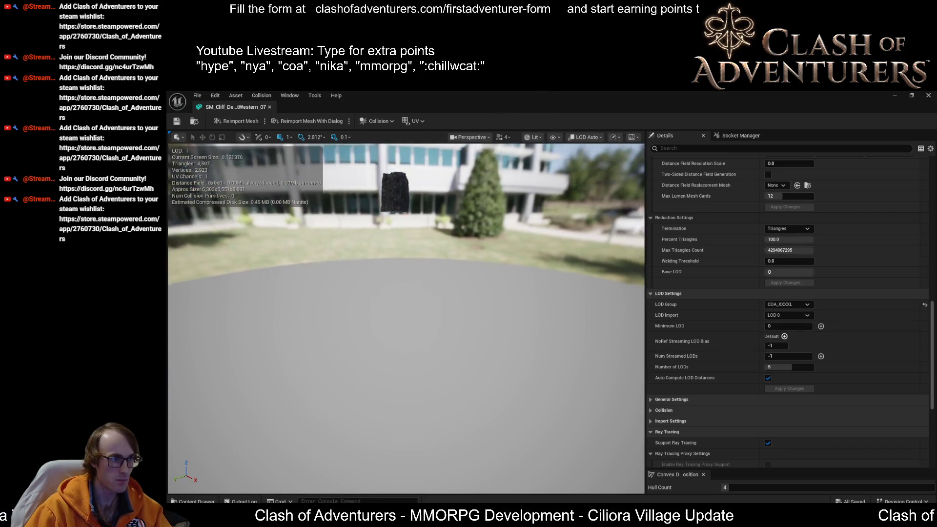
scroll(406, 317, "up", 6)
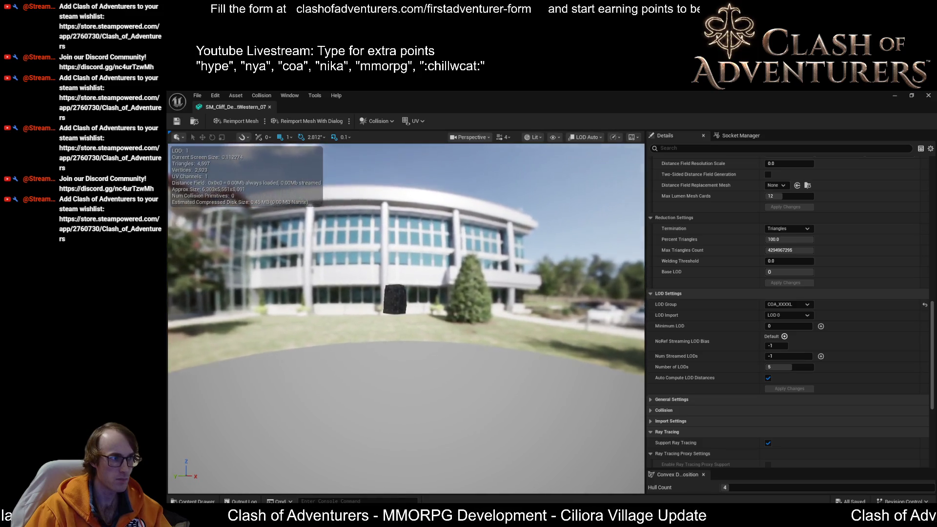
scroll(406, 317, "up", 3)
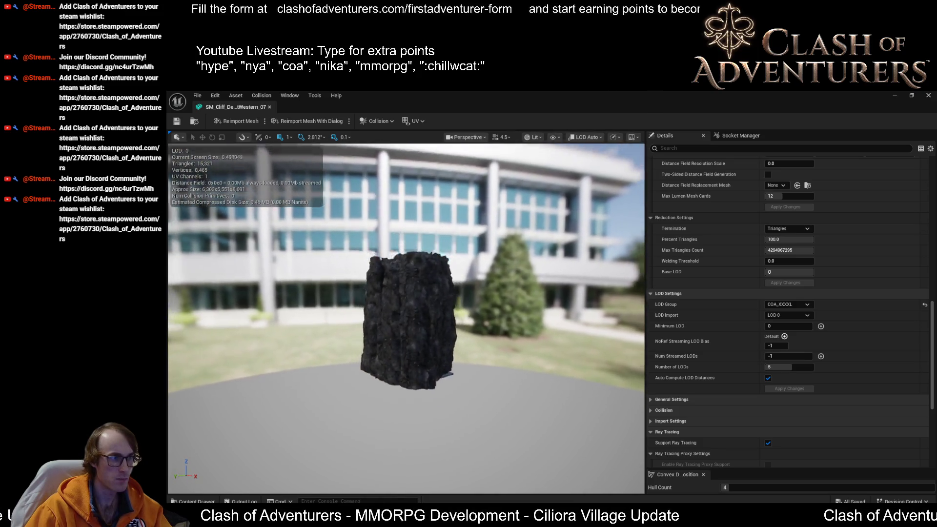
scroll(405, 317, "down", 5)
scroll(406, 317, "down", 5)
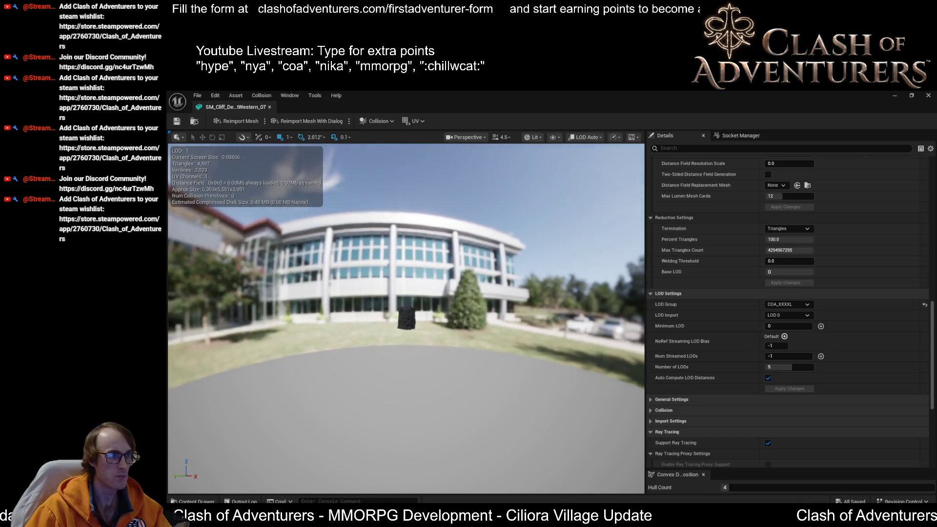
scroll(406, 317, "up", 5)
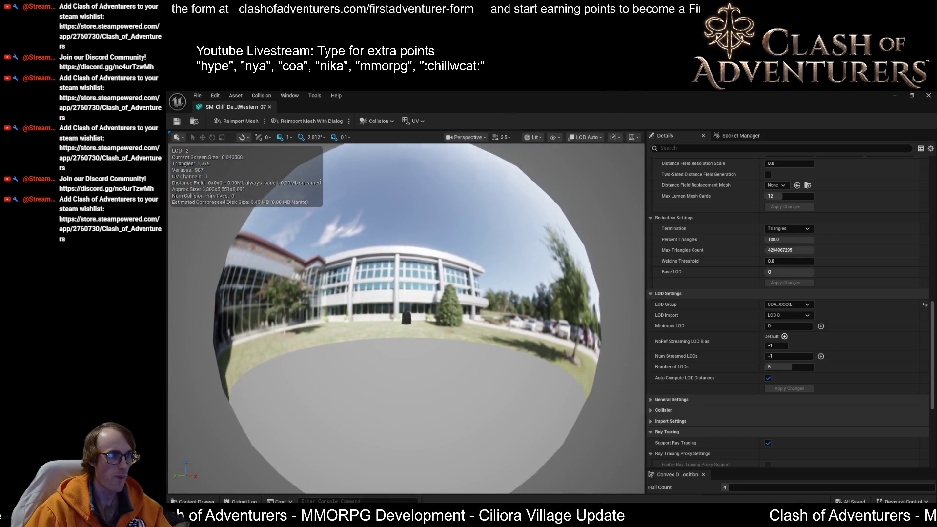
scroll(518, 303, "up", 5)
scroll(517, 303, "down", 3)
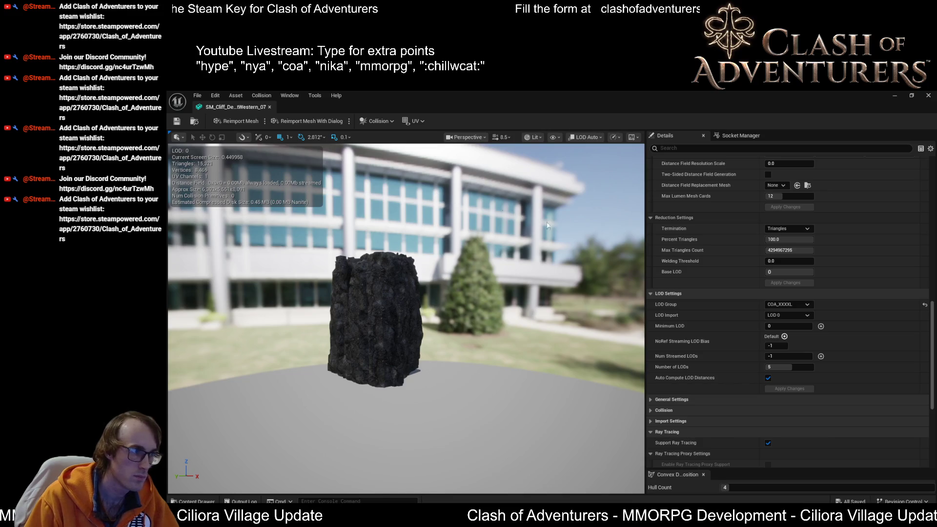
left_click(793, 305)
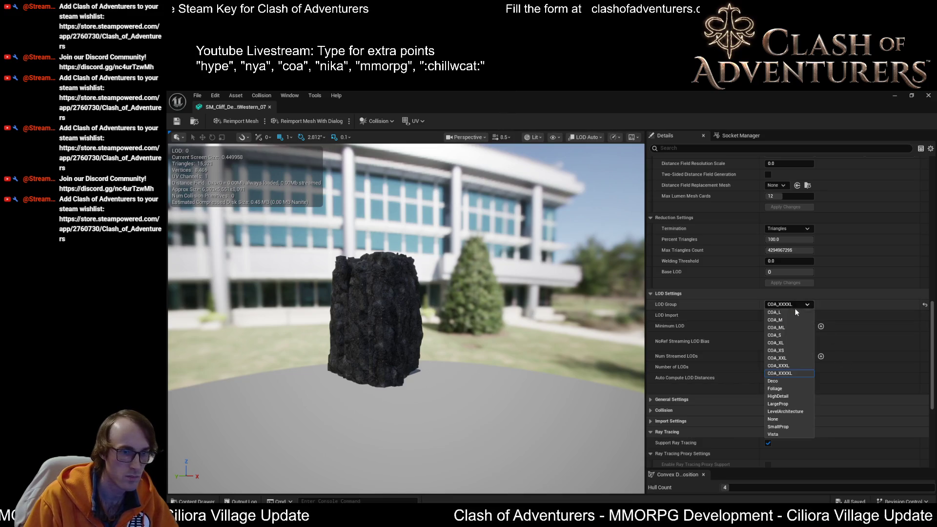
Assign the COA_XXXL LOD group to the cliff mesh, accepting the group defaults.
left_click(791, 367)
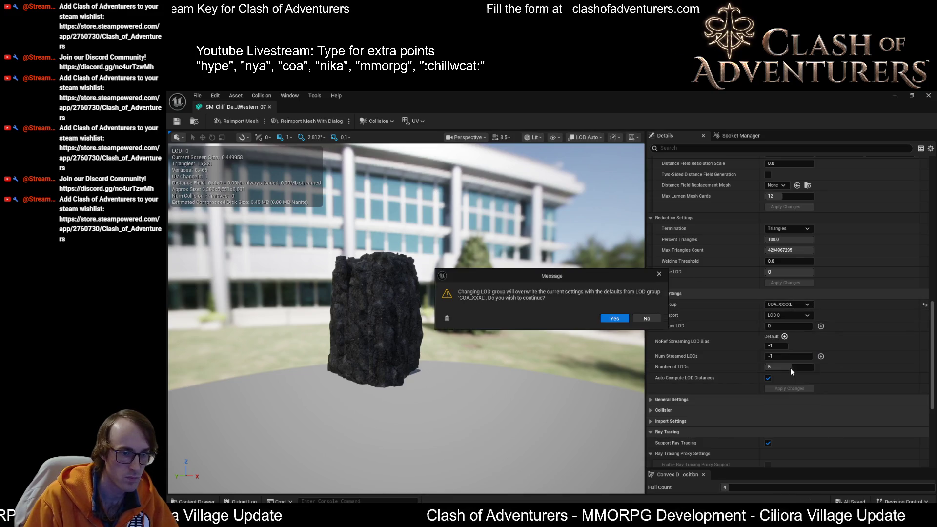
left_click(613, 318)
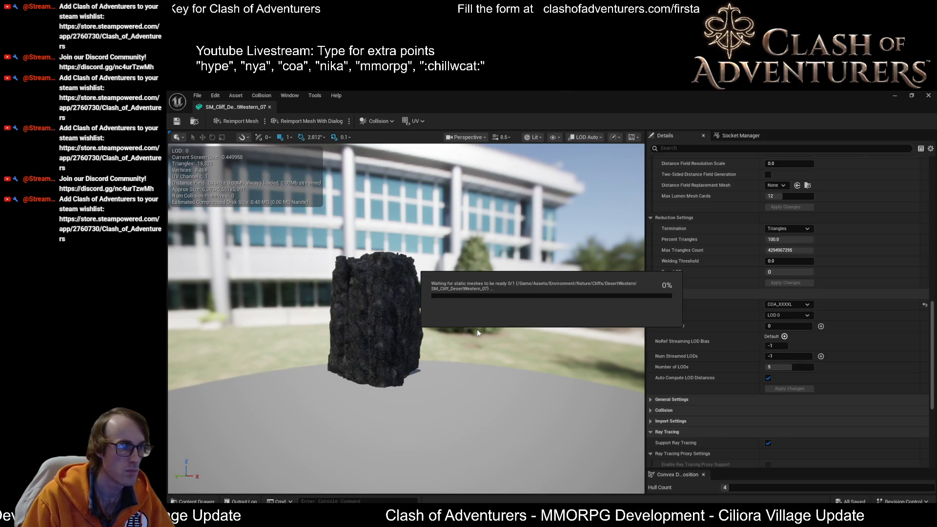
left_click_drag(487, 333, 395, 336)
scroll(400, 337, "down", 2)
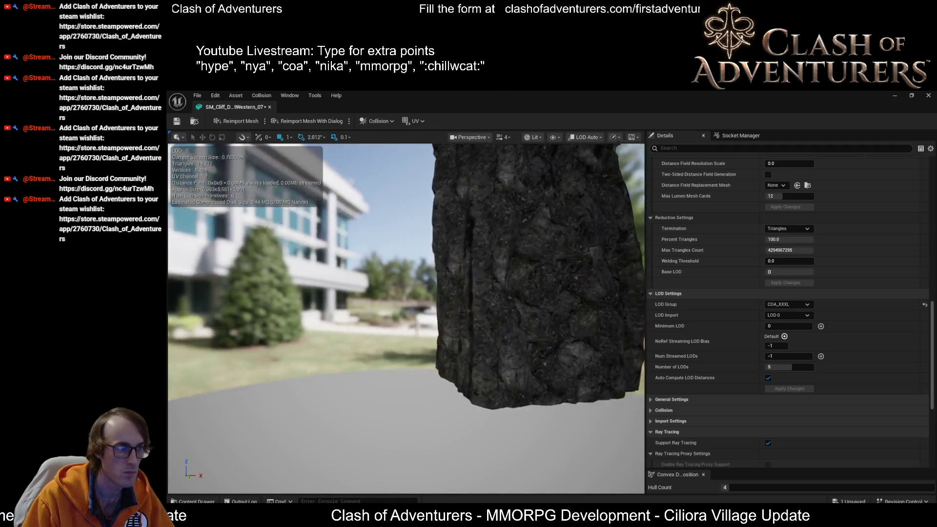
scroll(406, 317, "down", 10)
left_click_drag(486, 335, 486, 334)
Close the cliff mesh editor and return to the EUW_AssetsControl event graph.
scroll(481, 334, "up", 2)
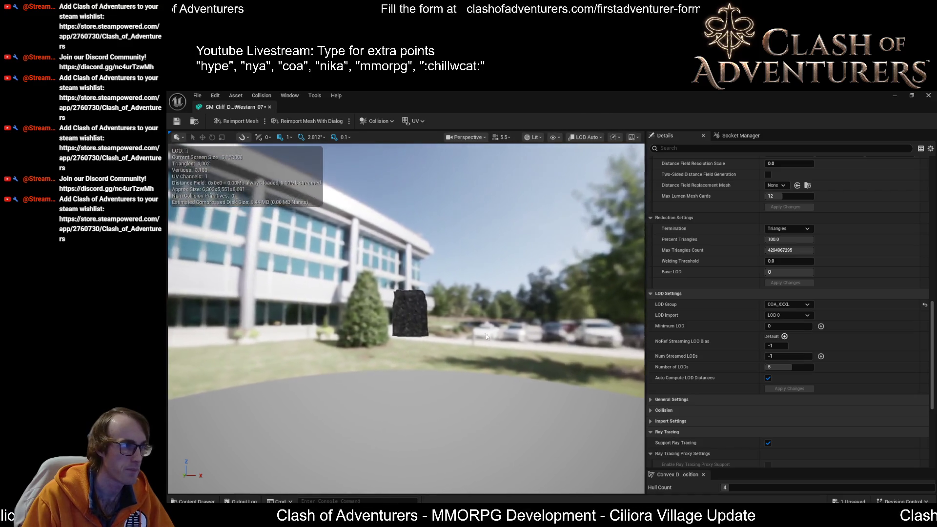
scroll(396, 211, "up", 1)
scroll(815, 332, "down", 1)
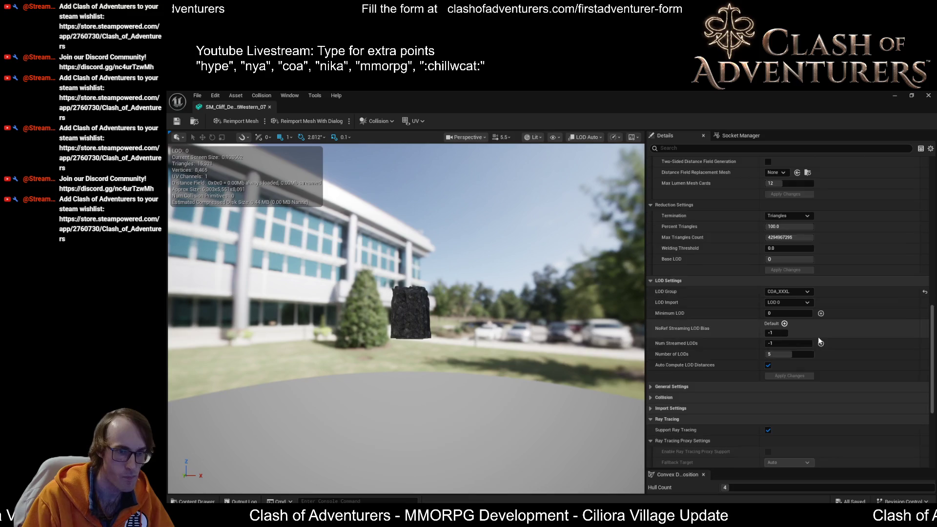
scroll(406, 318, "up", 5)
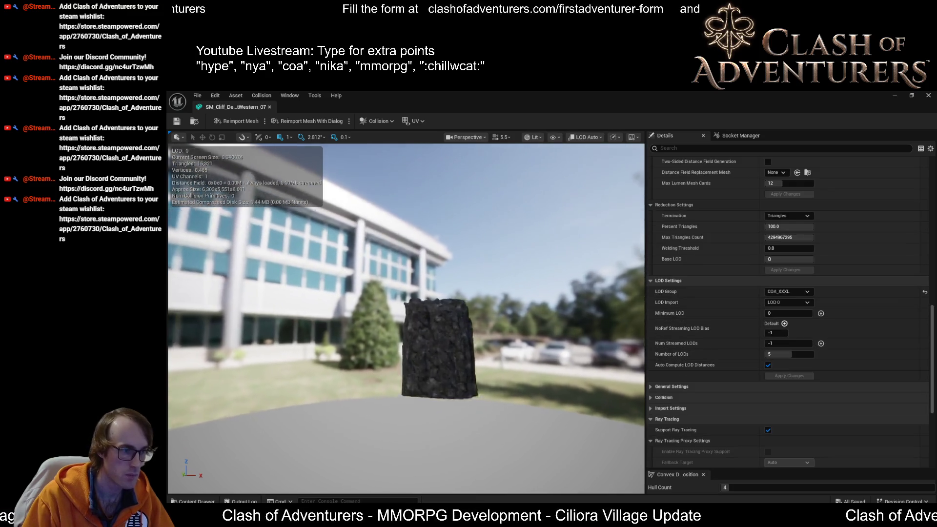
left_click(928, 95)
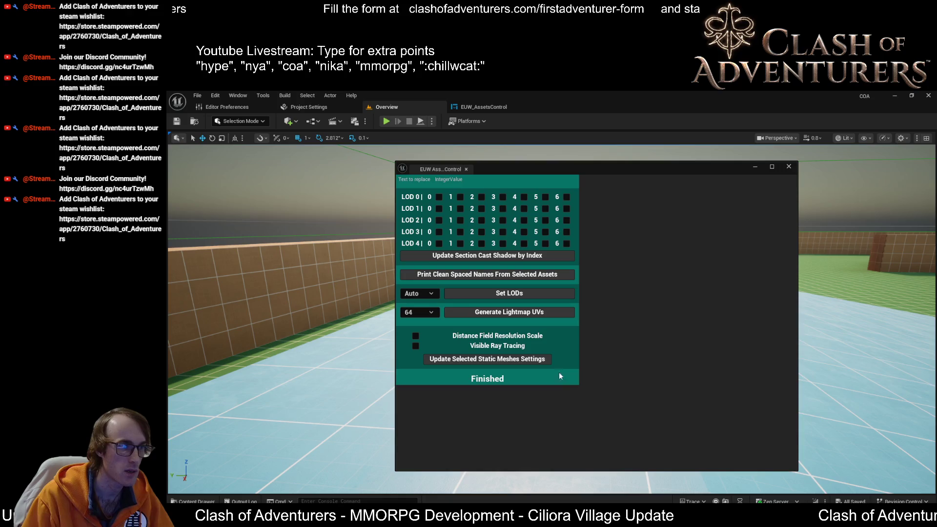
left_click(491, 109)
Box-select the five Set Lods nodes and reposition the group in the graph.
scroll(647, 240, "down", 3)
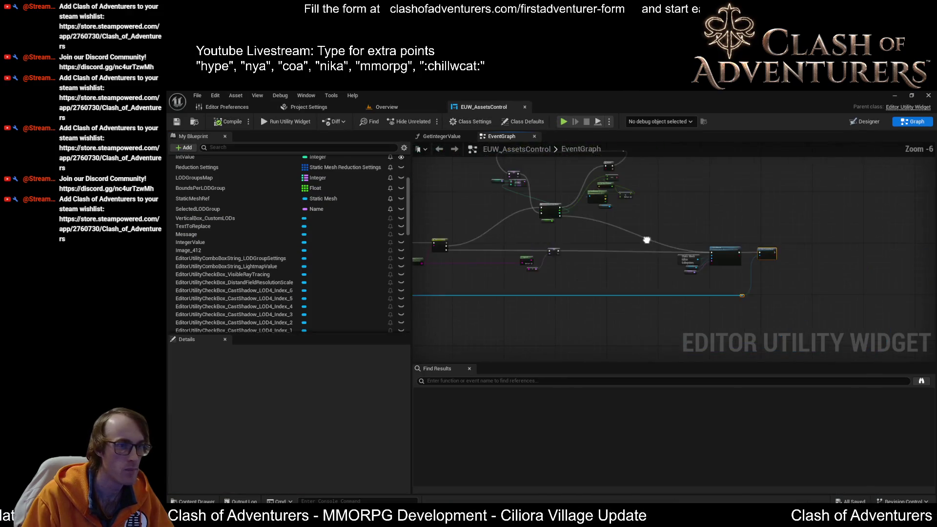
scroll(646, 240, "up", 2)
scroll(654, 356, "down", 5)
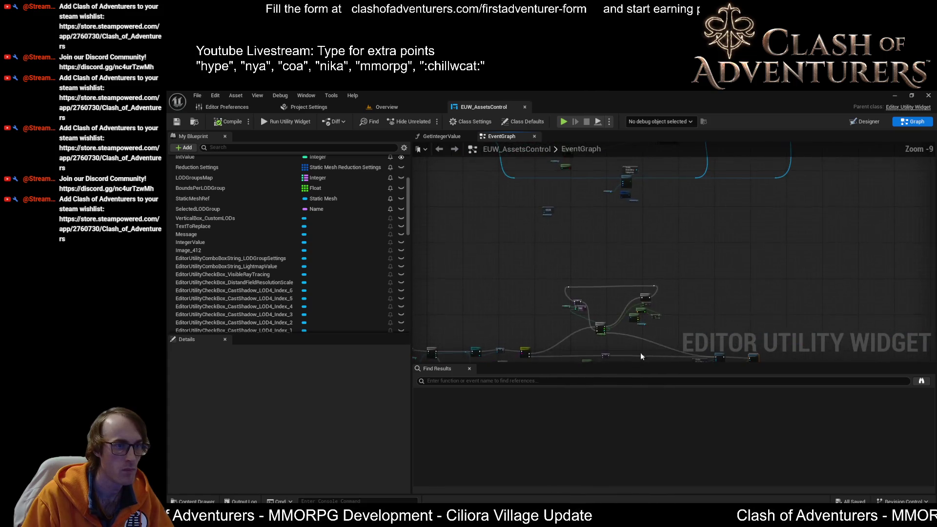
scroll(651, 296, "up", 6)
scroll(651, 296, "down", 1)
mouse_move(649, 289)
left_mouse_down()
mouse_move(565, 193)
mouse_move(609, 285)
mouse_move(678, 220)
left_mouse_up()
scroll(647, 271, "down", 1)
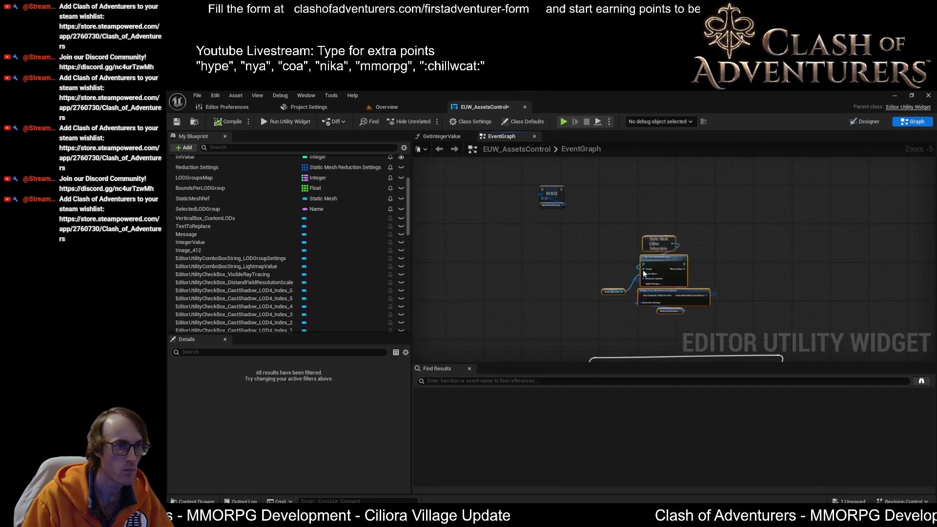
scroll(611, 209, "up", 4)
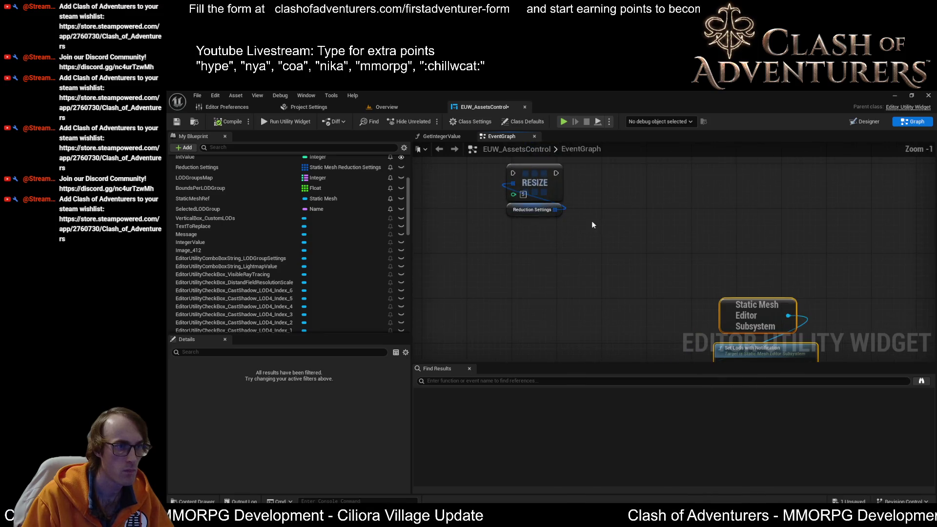
mouse_move(591, 224)
left_mouse_down()
mouse_move(581, 175)
mouse_move(519, 142)
left_mouse_up()
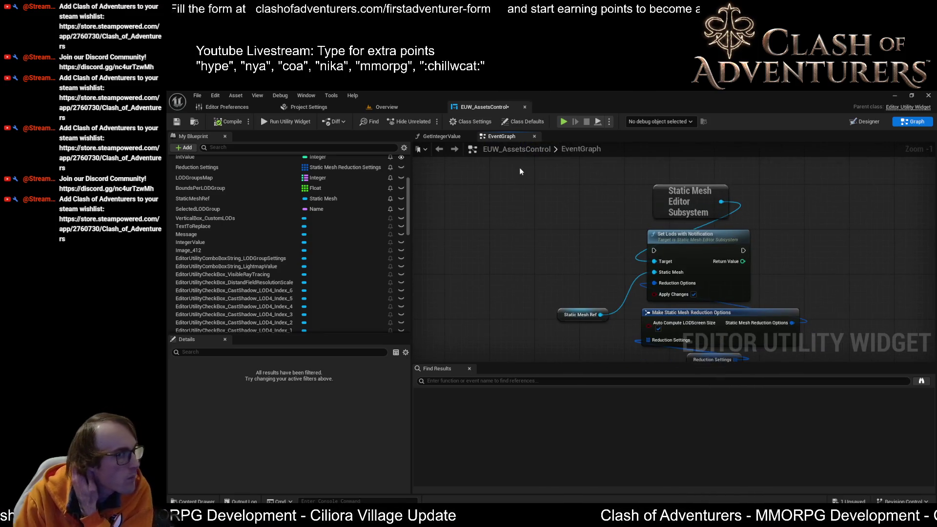
mouse_move(555, 238)
left_mouse_down()
mouse_move(492, 206)
mouse_move(550, 243)
left_mouse_up()
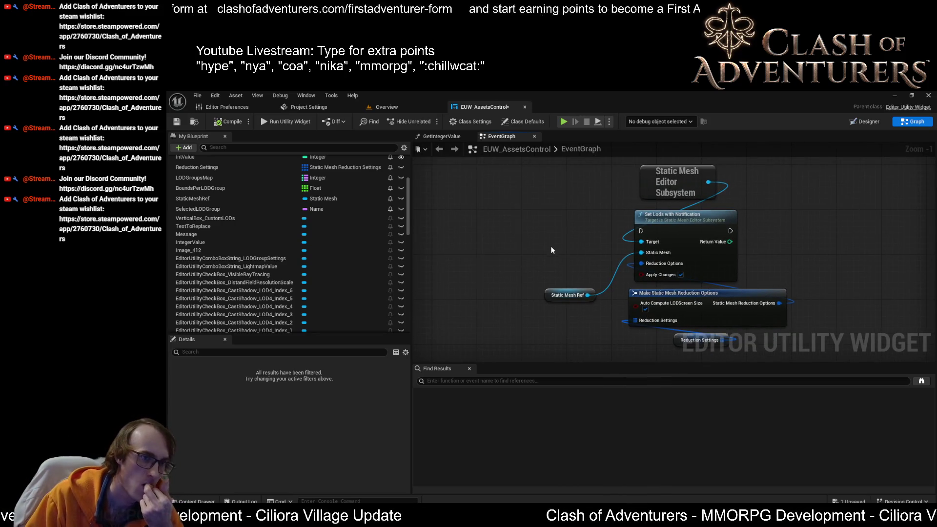
Select the RESIZE and Reduction Settings nodes and inspect the Reduction Settings default entries.
mouse_move(708, 256)
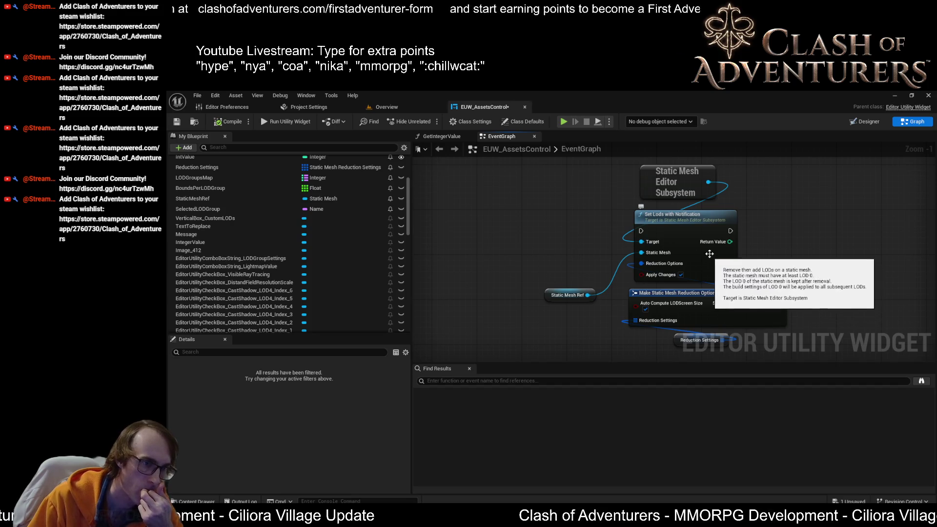
left_click_drag(762, 257, 854, 324)
scroll(701, 278, "down", 1)
left_click_drag(686, 267, 546, 183)
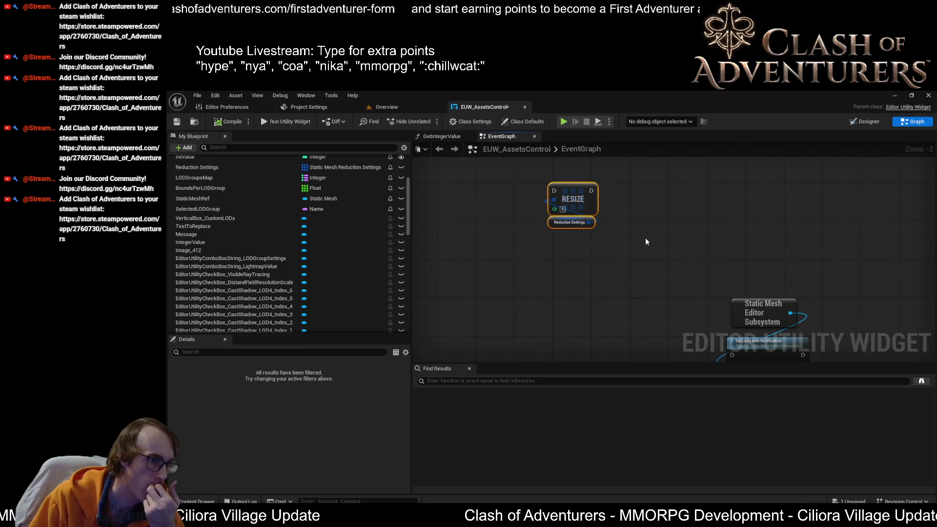
left_click_drag(646, 241, 572, 205)
scroll(561, 244, "up", 2)
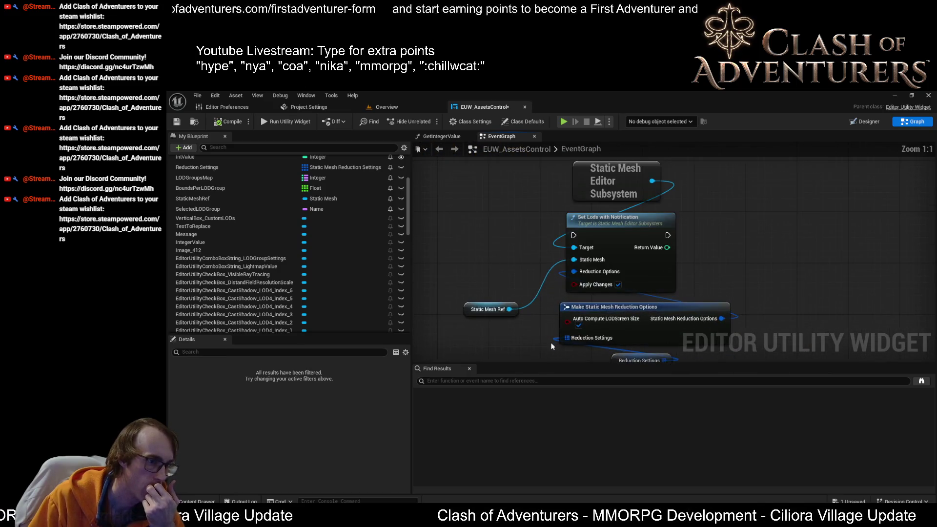
left_click_drag(551, 346, 519, 278)
left_click(592, 298)
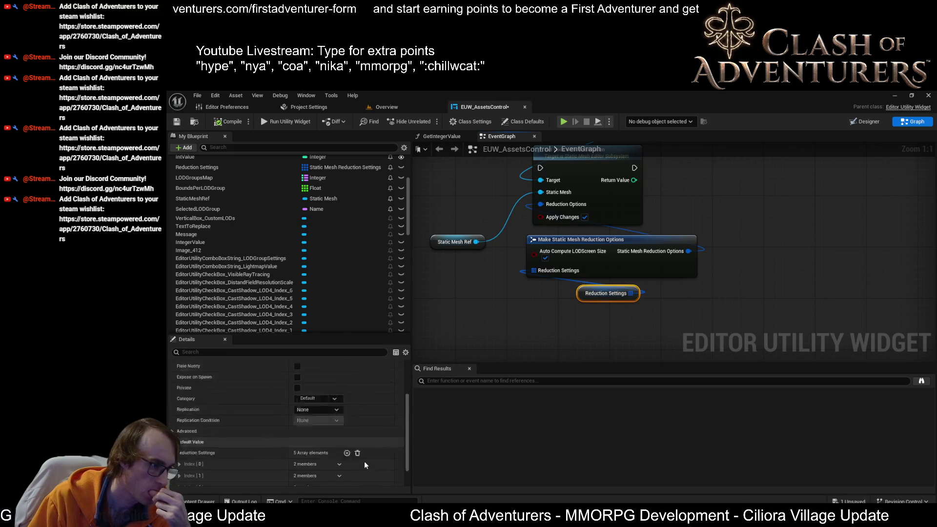
scroll(364, 461, "down", 2)
left_click(180, 432)
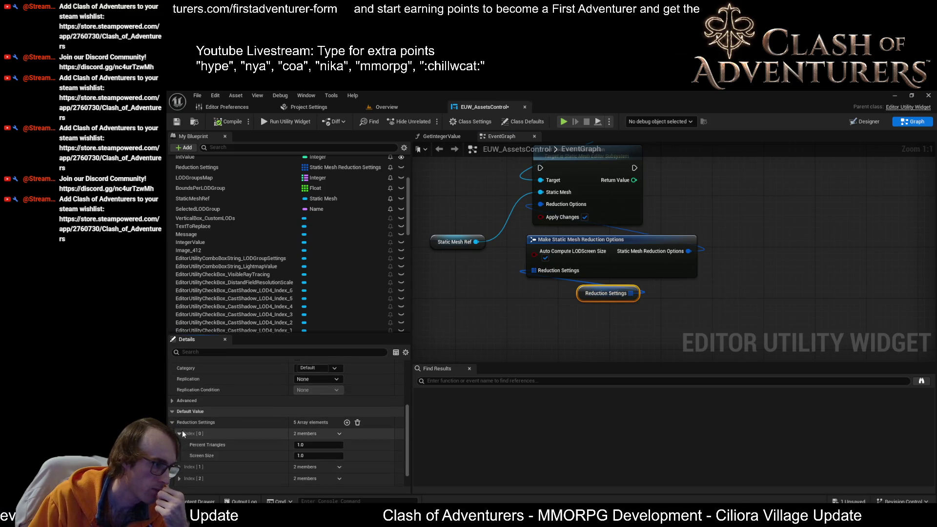
left_click(180, 433)
Move the RESIZE node lower near the For Each Loop nodes, then return to the level.
left_click_drag(601, 292, 648, 313)
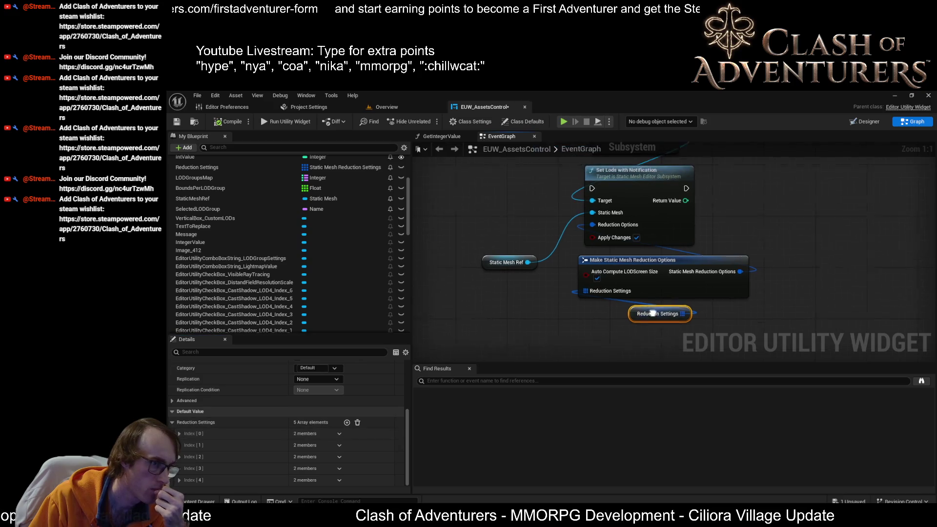
left_click_drag(515, 208, 579, 248)
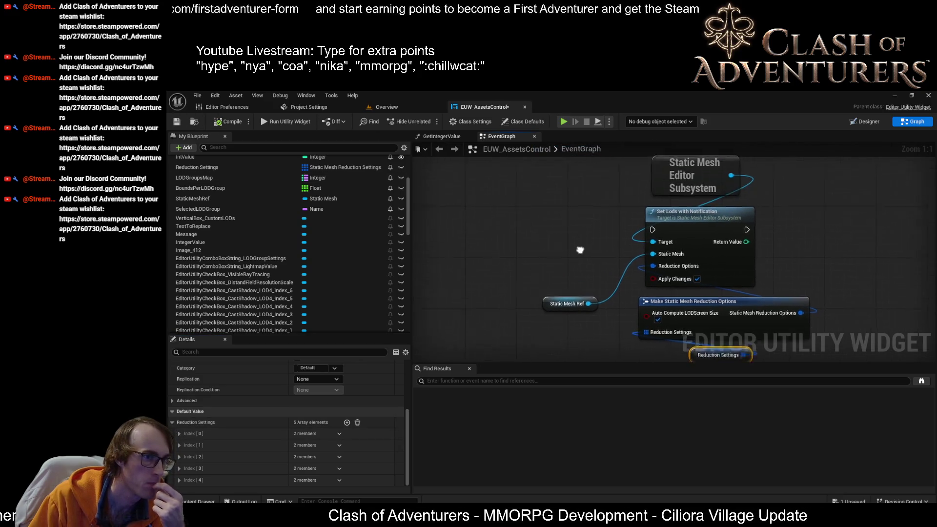
scroll(622, 324, "down", 3)
scroll(607, 232, "up", 1)
mouse_move(607, 233)
left_mouse_down()
mouse_move(629, 259)
mouse_move(638, 328)
mouse_move(678, 249)
left_mouse_up()
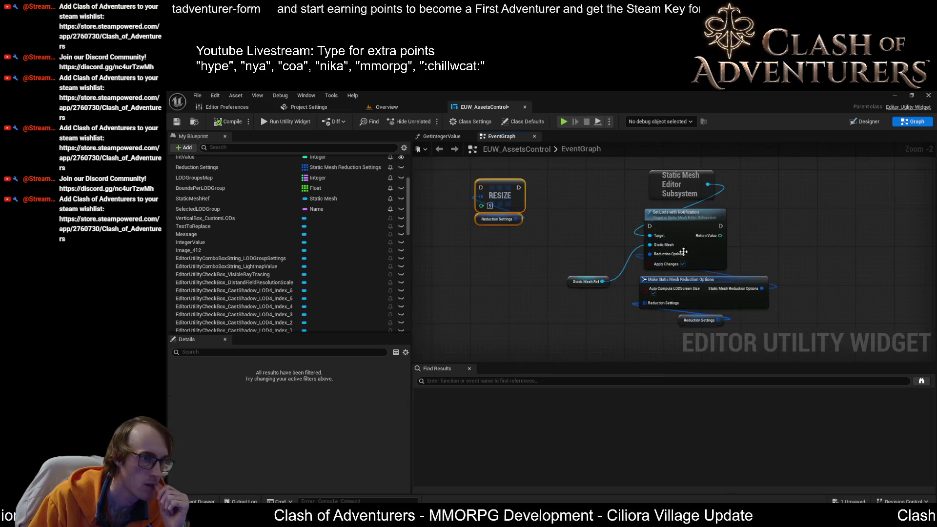
mouse_move(817, 326)
left_mouse_down()
mouse_move(715, 274)
mouse_move(665, 287)
mouse_move(575, 255)
mouse_move(595, 252)
left_mouse_up()
scroll(575, 255, "down", 1)
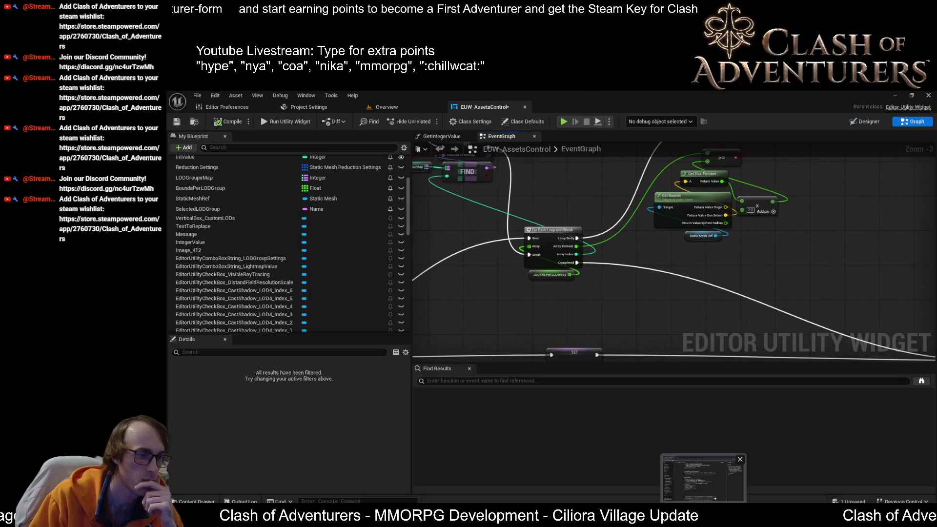
left_click(396, 104)
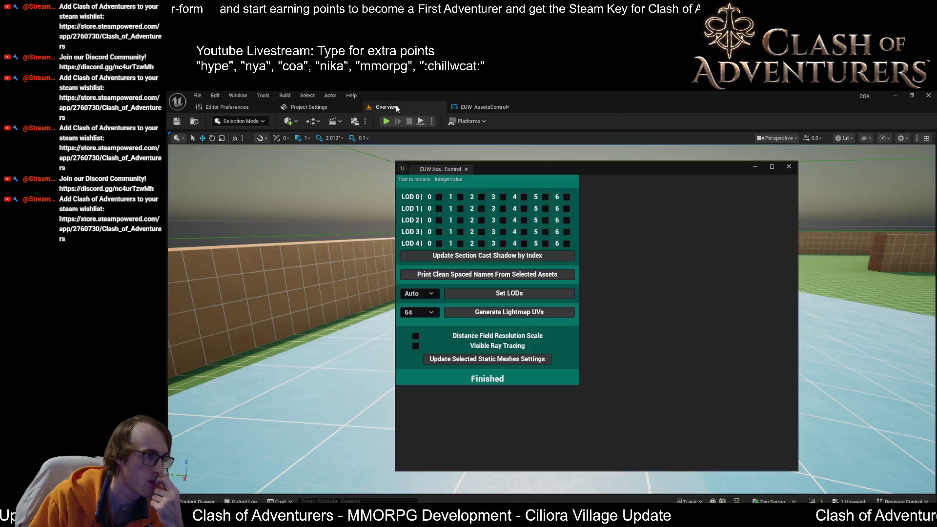
Select the brick wall in the level, glance at the EUW_AssetsControl graph, and return.
left_click(357, 302)
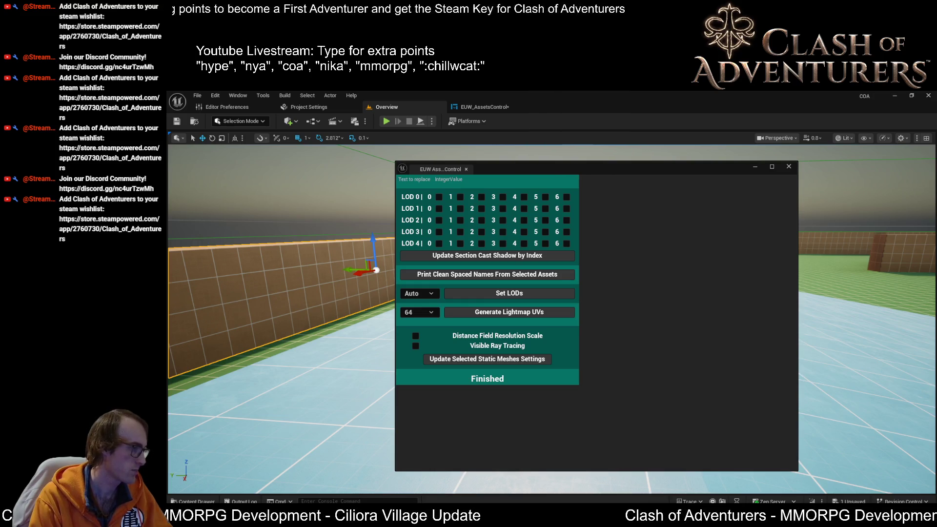
left_click(504, 111)
left_click(385, 107)
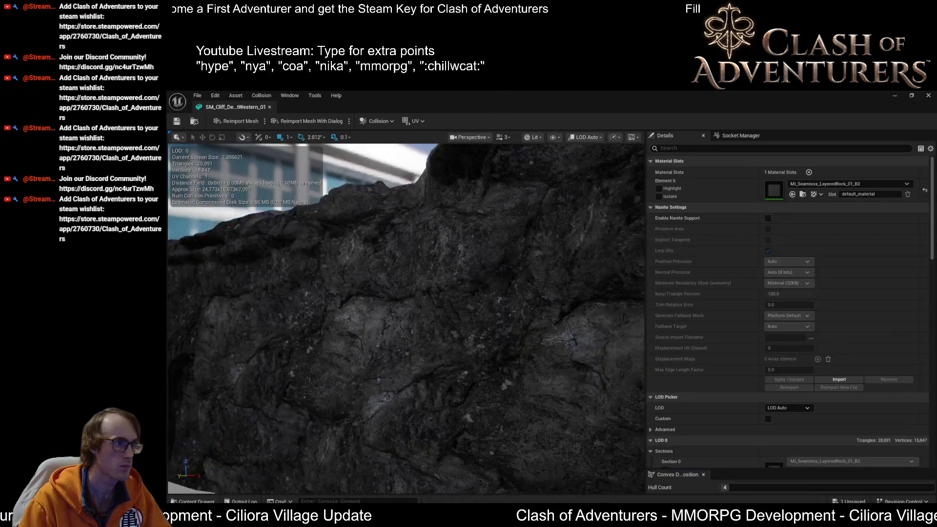
Zoom and orbit around the rock, then enable the Custom LOD picker for the cliff mesh.
scroll(406, 317, "down", 10)
scroll(406, 317, "down", 5)
mouse_move(406, 317)
left_mouse_down()
mouse_move(425, 312)
mouse_move(412, 317)
mouse_move(367, 281)
left_mouse_up()
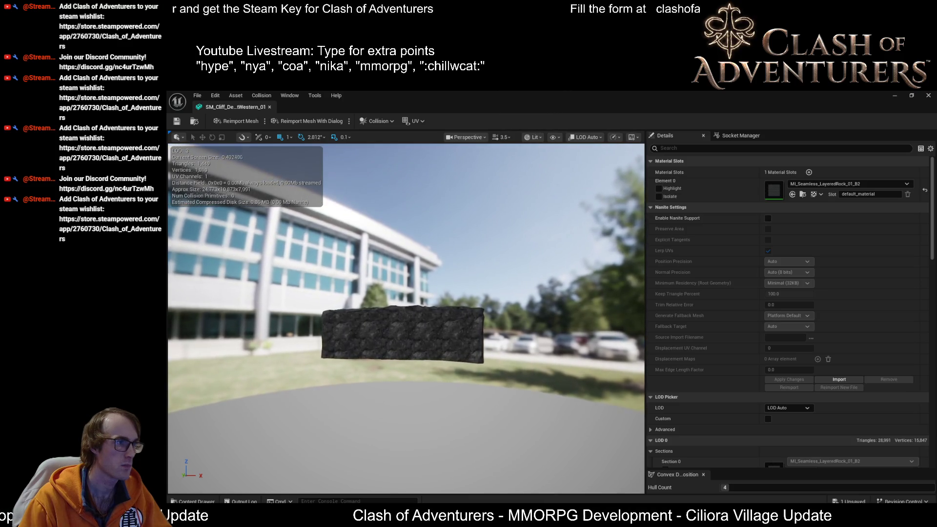
scroll(900, 398, "down", 10)
scroll(890, 370, "up", 8)
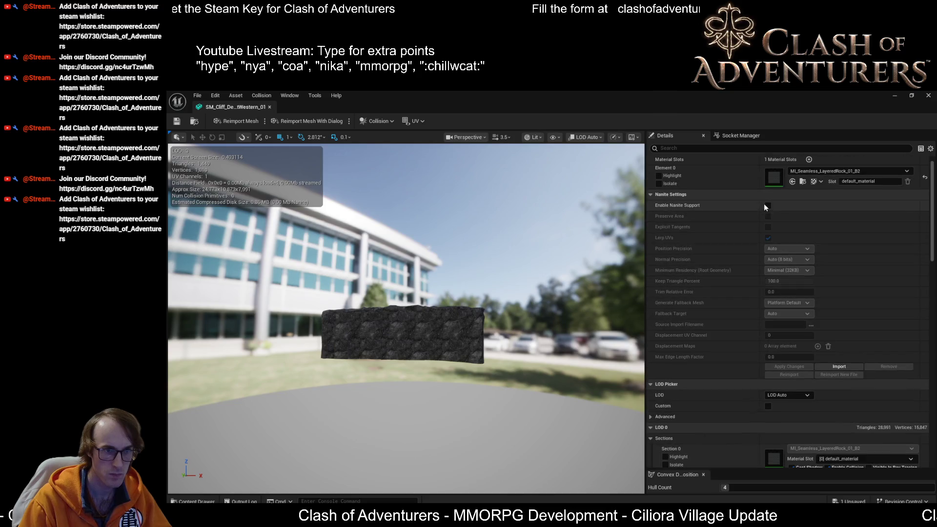
left_click(767, 406)
Review LOD 1–3 reduction settings, then view DefaultEngine.ini's StaticMeshLODSettings in Visual Studio.
scroll(781, 405, "down", 5)
scroll(801, 394, "down", 15)
scroll(826, 389, "down", 10)
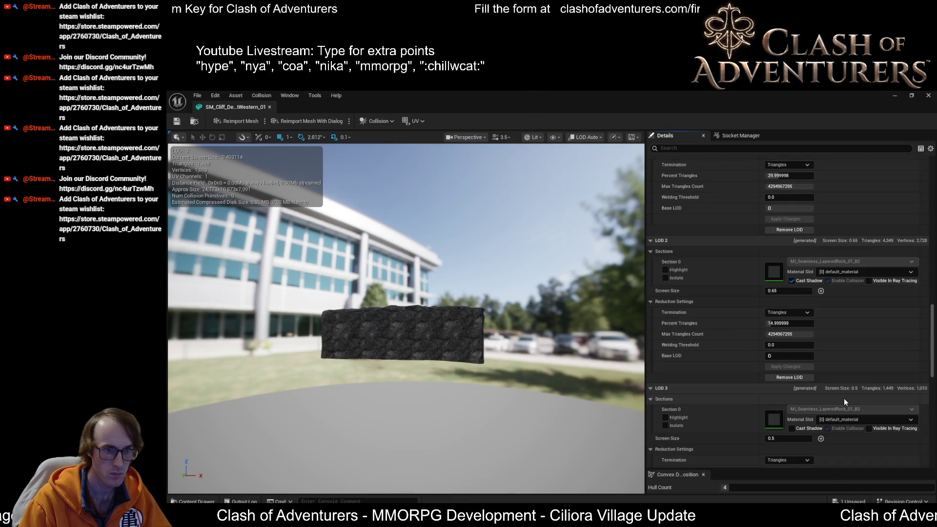
scroll(844, 398, "down", 2)
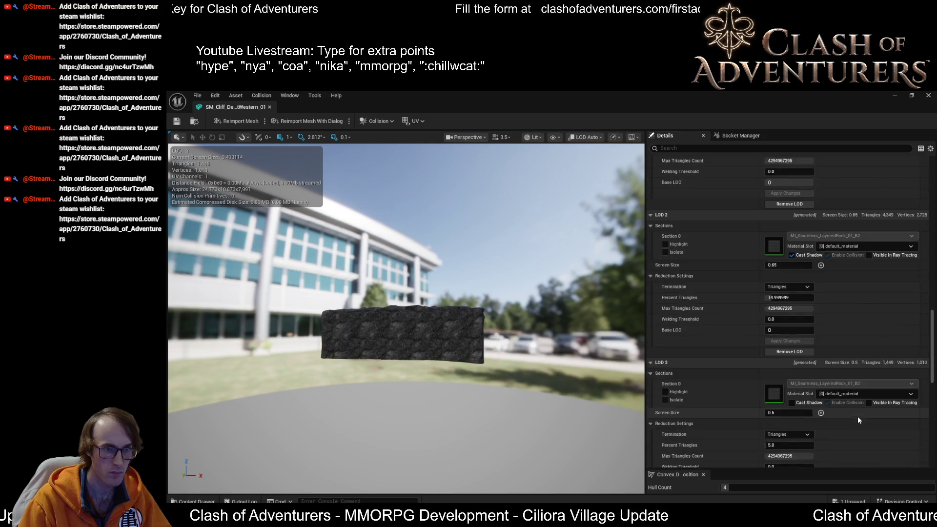
scroll(858, 417, "down", 4)
scroll(859, 395, "up", 6)
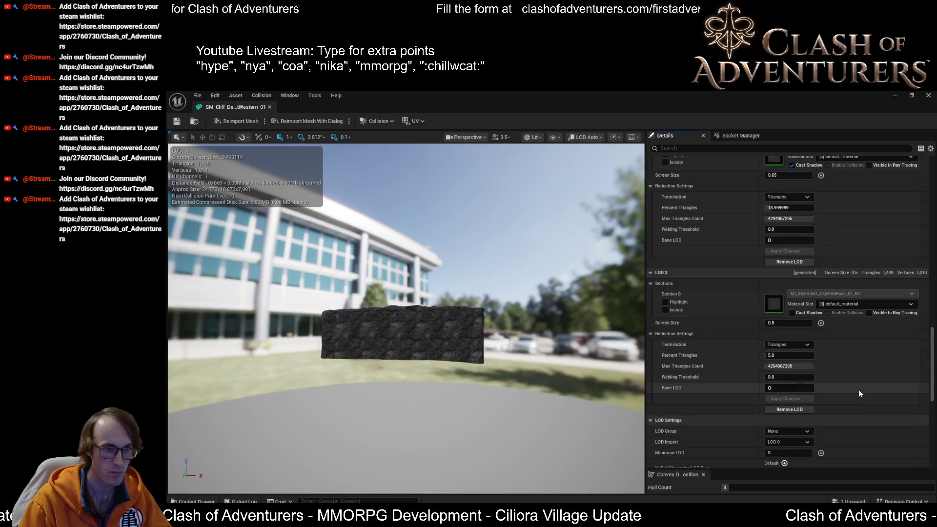
scroll(860, 393, "up", 2)
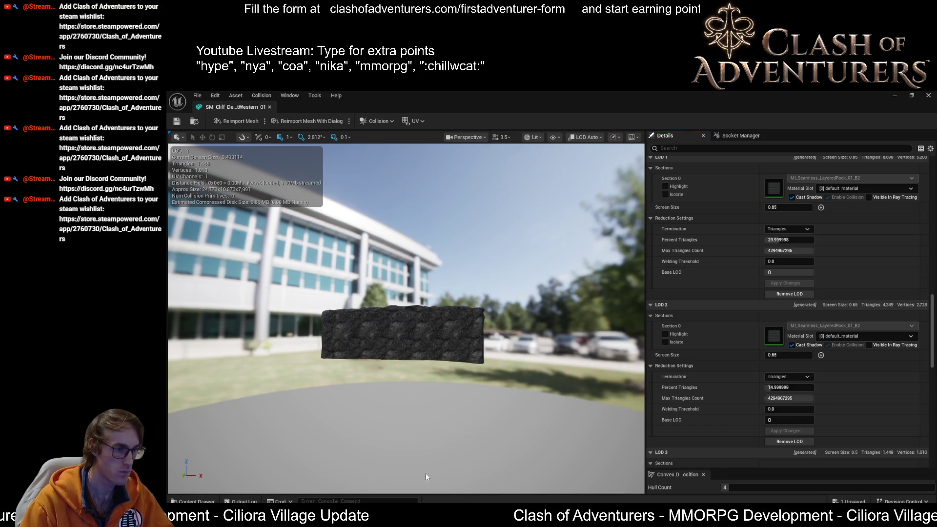
key("alt+Tab")
left_click(418, 268)
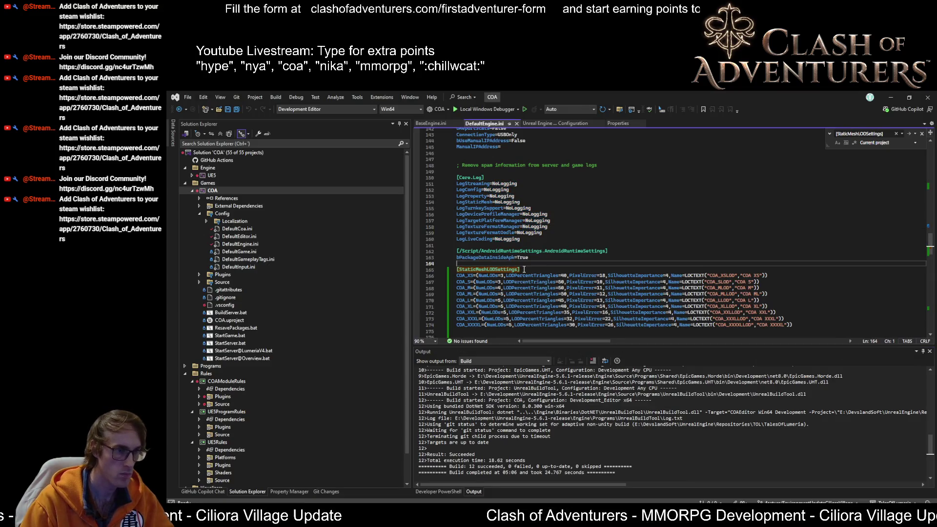
Switch from Visual Studio back to the cliff mesh in the Unreal mesh editor.
key("alt+Tab")
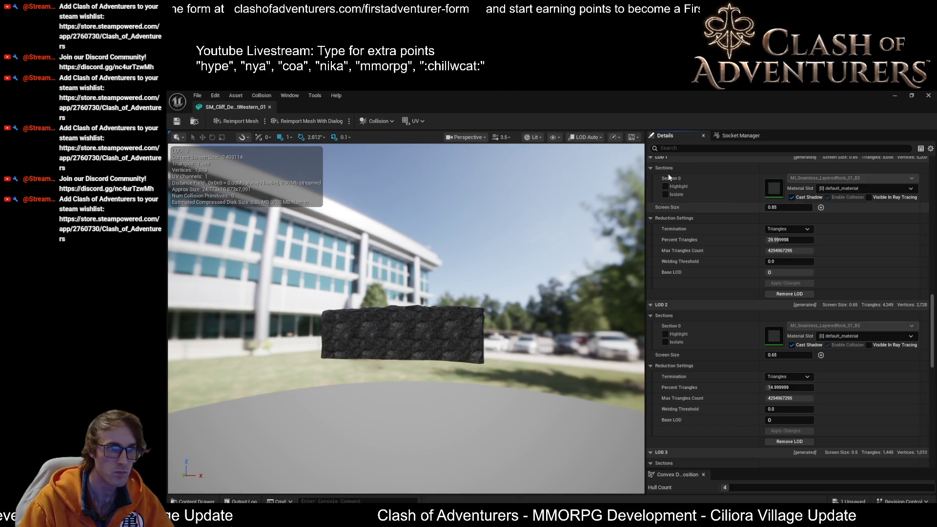
Collapse the LOD 1, 2 and 3 section groups and scroll through their reduction settings.
left_click(649, 167)
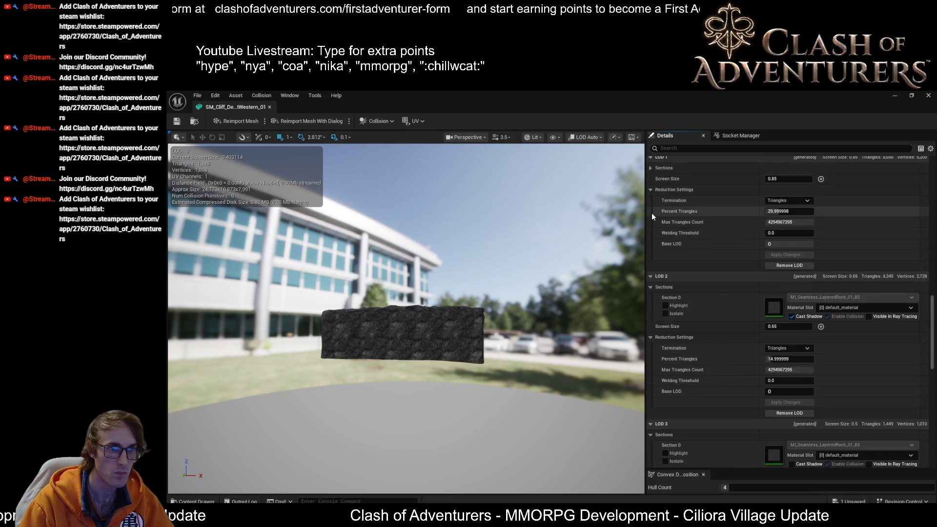
left_click(650, 287)
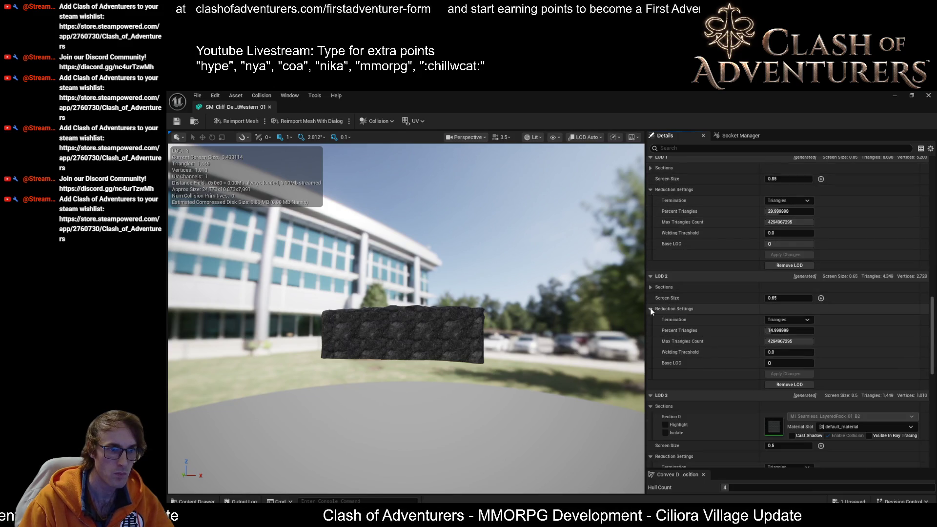
left_click(650, 406)
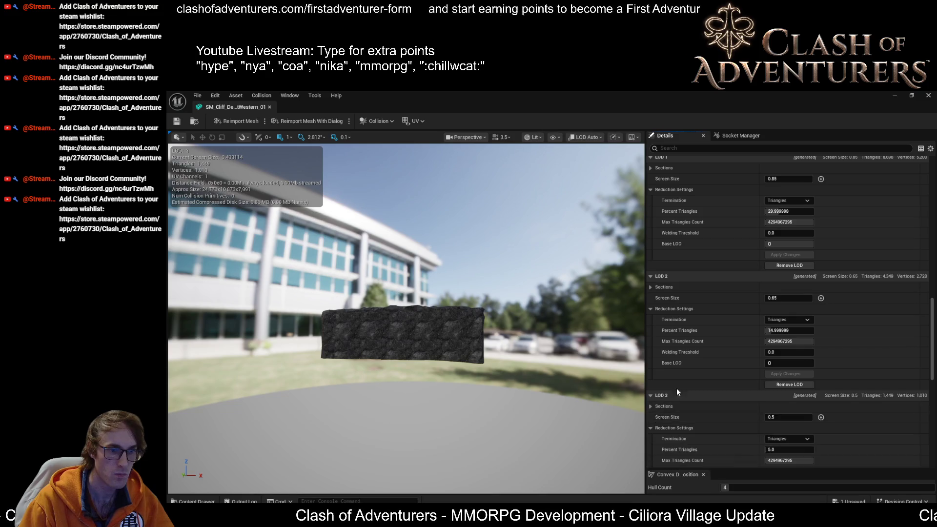
scroll(693, 385, "up", 3)
scroll(707, 382, "up", 5)
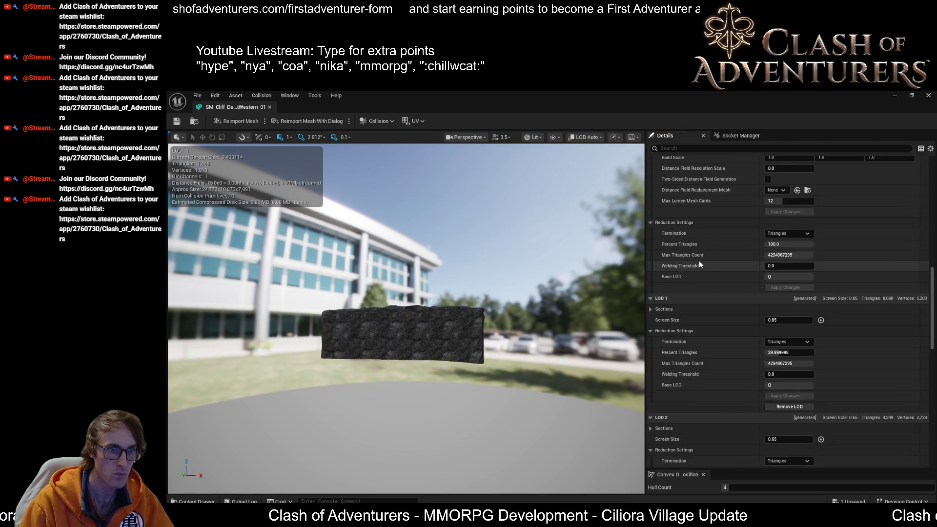
scroll(713, 295, "down", 5)
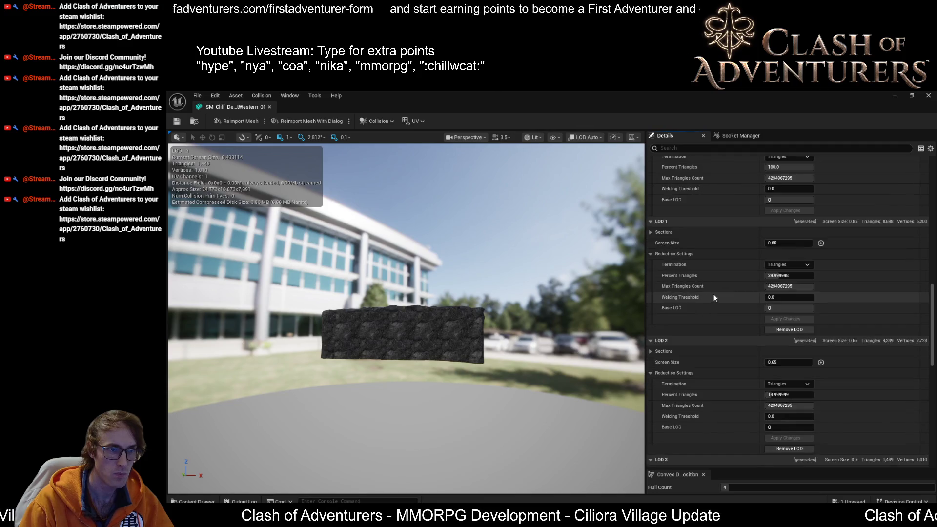
scroll(715, 295, "down", 2)
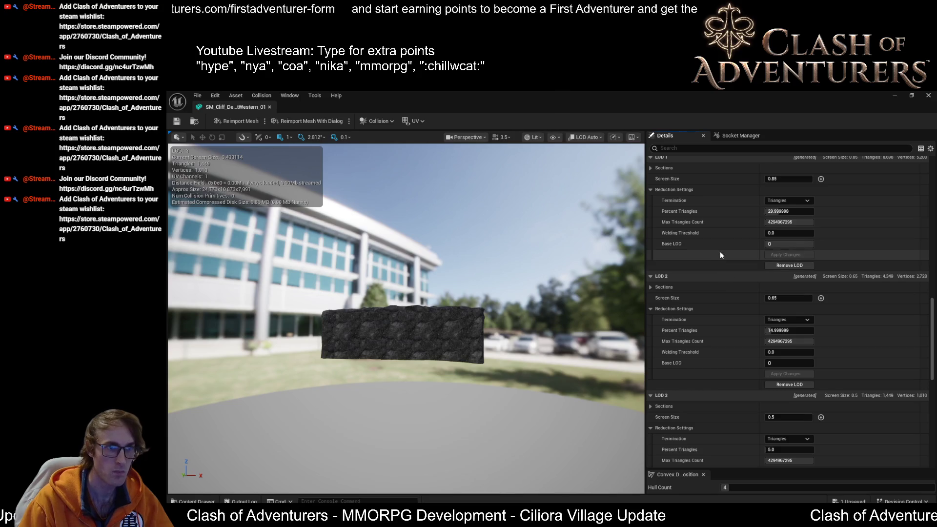
scroll(719, 253, "up", 1)
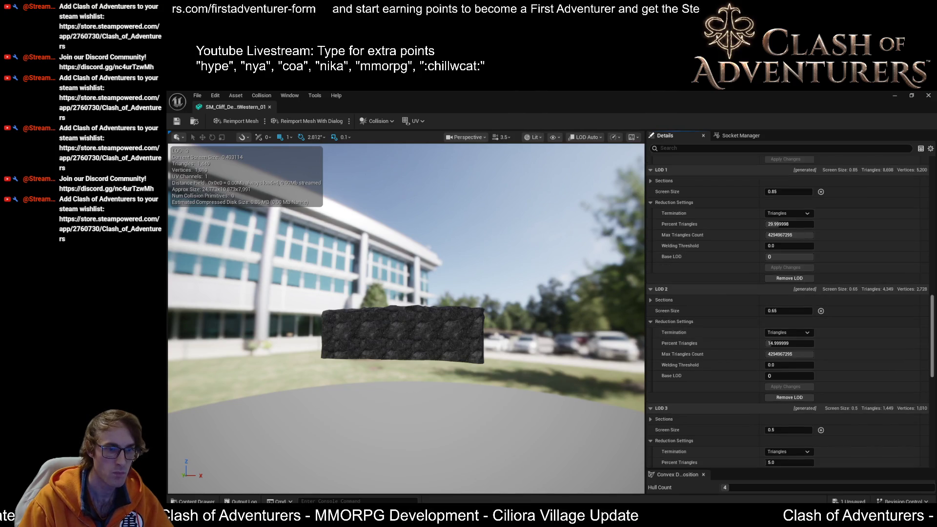
scroll(934, 318, "up", 4)
scroll(934, 319, "up", 2)
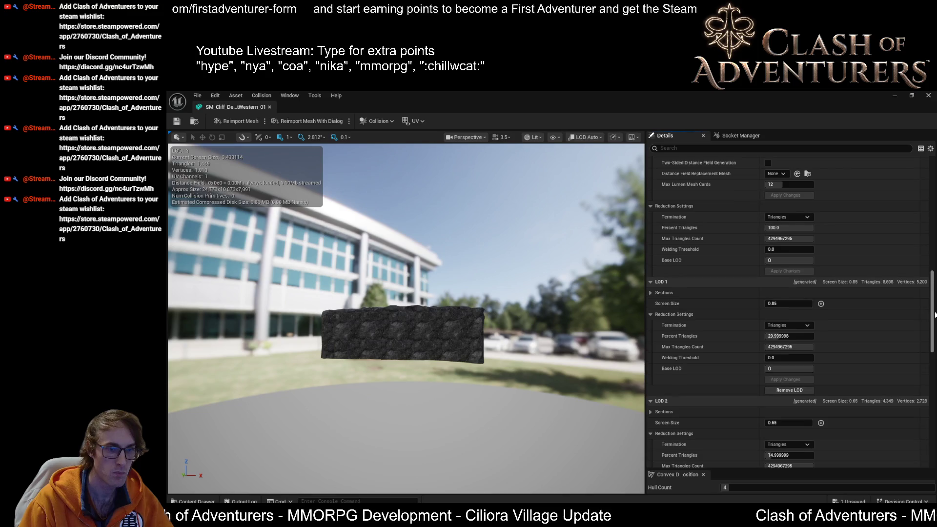
mouse_move(935, 312)
left_mouse_down()
mouse_move(934, 288)
mouse_move(933, 351)
mouse_move(934, 340)
left_mouse_up()
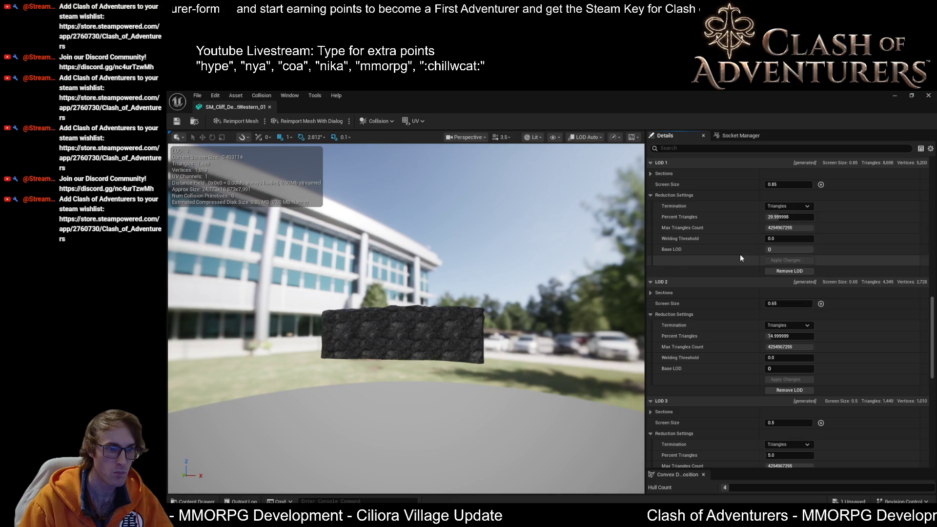
Capture a screenshot of the LOD reduction settings panel with the Snipping Tool.
key("Print")
mouse_move(647, 156)
left_mouse_down()
mouse_move(883, 391)
mouse_move(926, 490)
mouse_move(930, 466)
left_mouse_up()
scroll(745, 279, "up", 5)
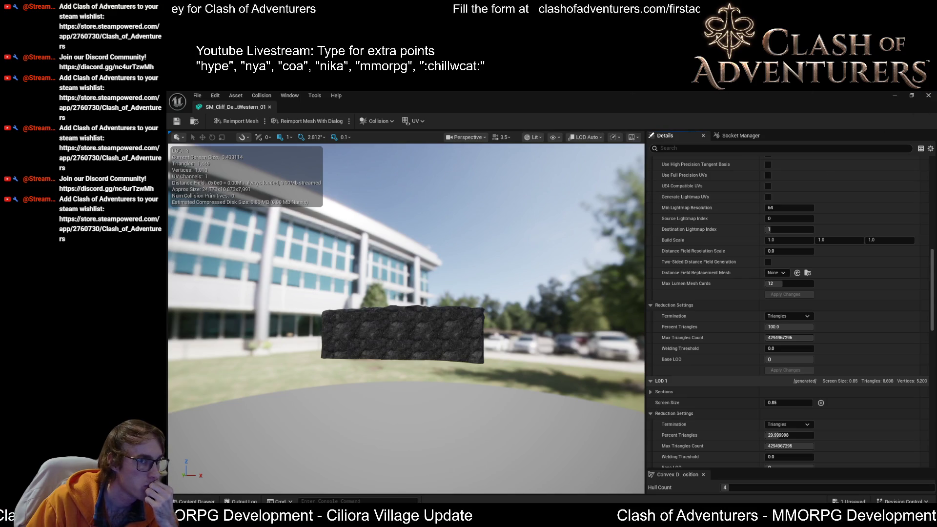
Close the cliff mesh editor and save the EUW_AssetsControl blueprint.
left_click(927, 101)
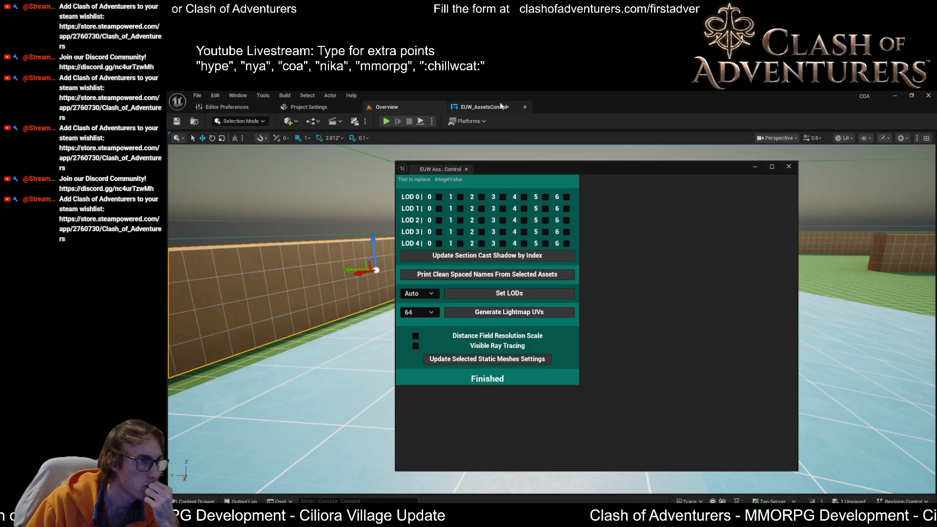
left_click(497, 109)
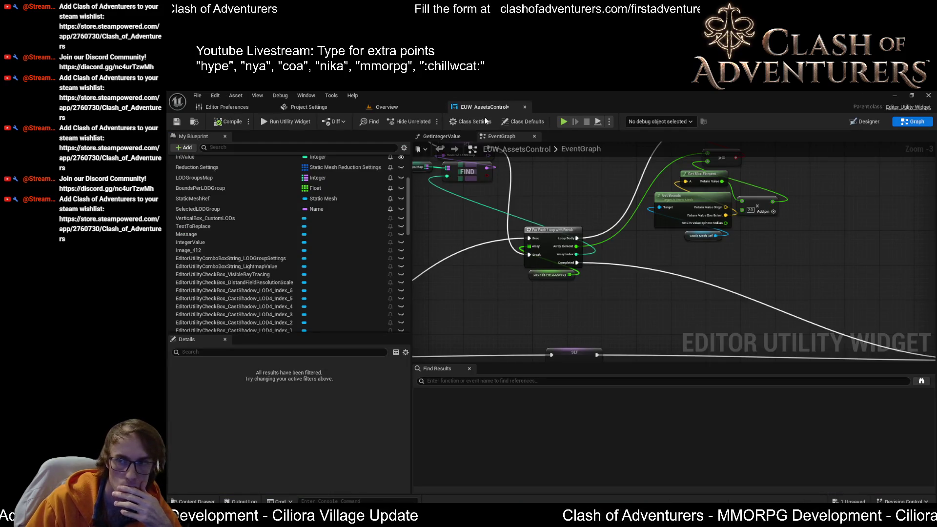
left_click(177, 123)
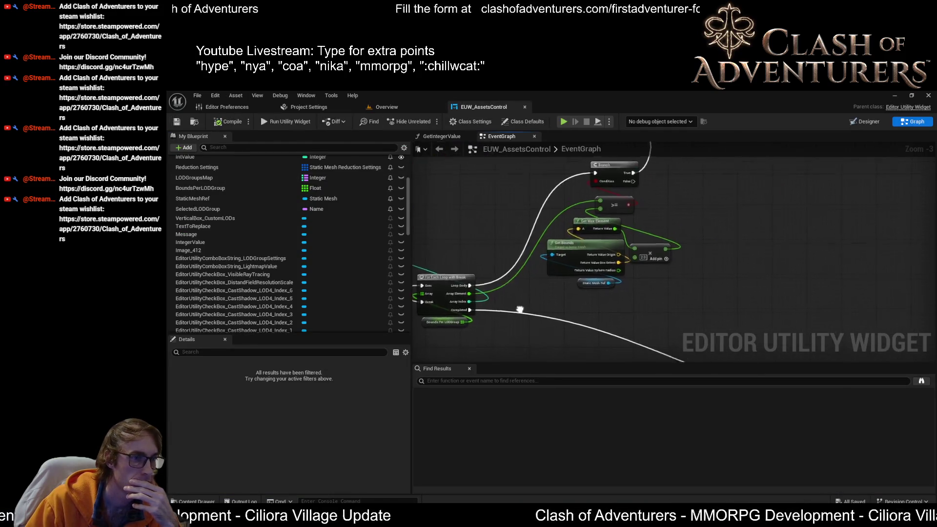
scroll(705, 271, "up", 3)
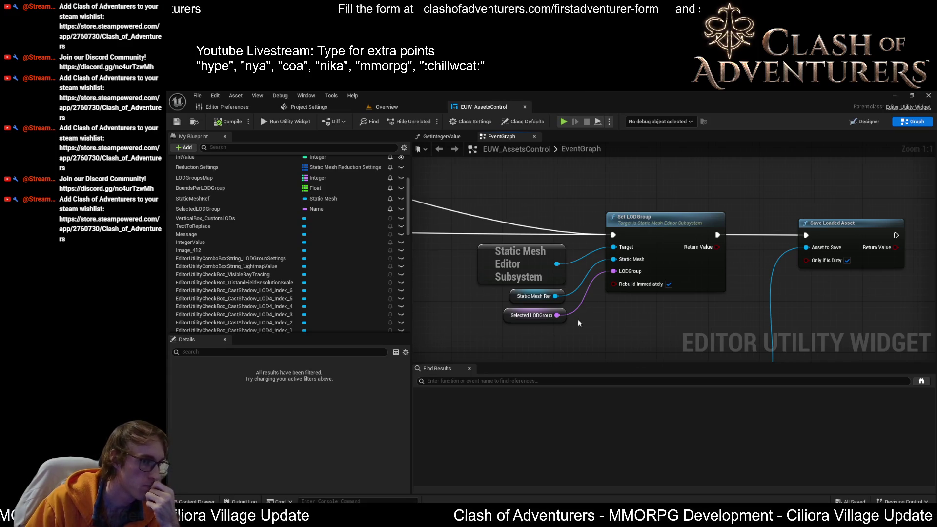
scroll(610, 299, "down", 2)
Pan the event graph around Set LODGroup, Save Loaded Asset, and the loop's SET and FIND nodes.
mouse_move(610, 299)
left_mouse_down()
mouse_move(758, 322)
mouse_move(761, 272)
left_mouse_up()
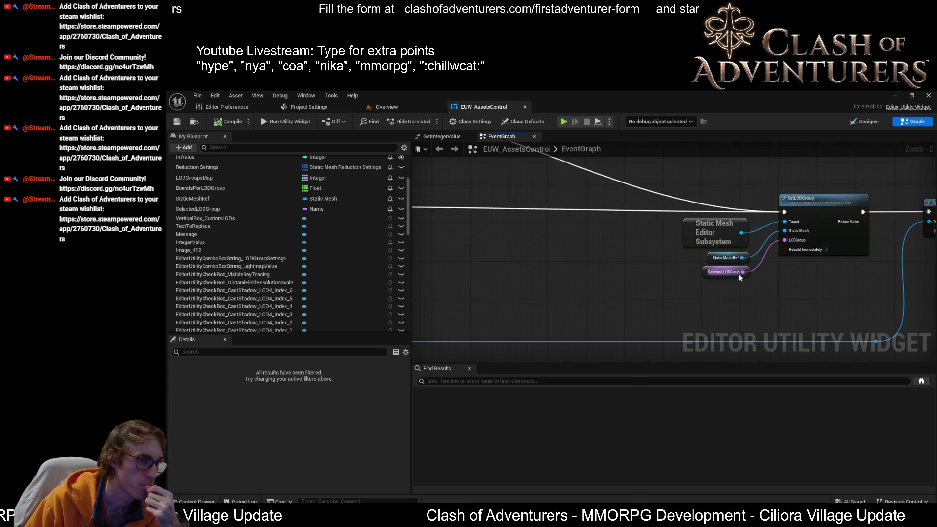
mouse_move(564, 271)
left_mouse_down()
mouse_move(577, 265)
mouse_move(487, 273)
mouse_move(495, 271)
left_mouse_up()
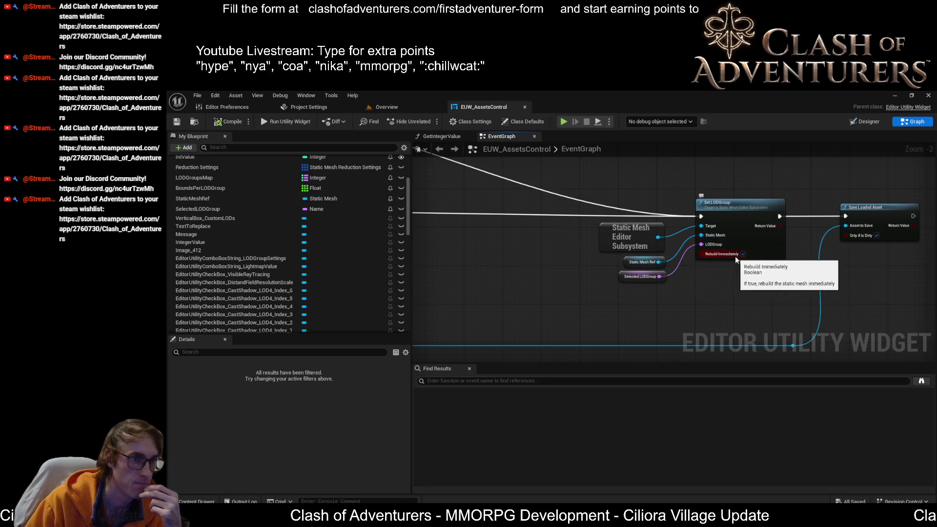
scroll(737, 256, "up", 2)
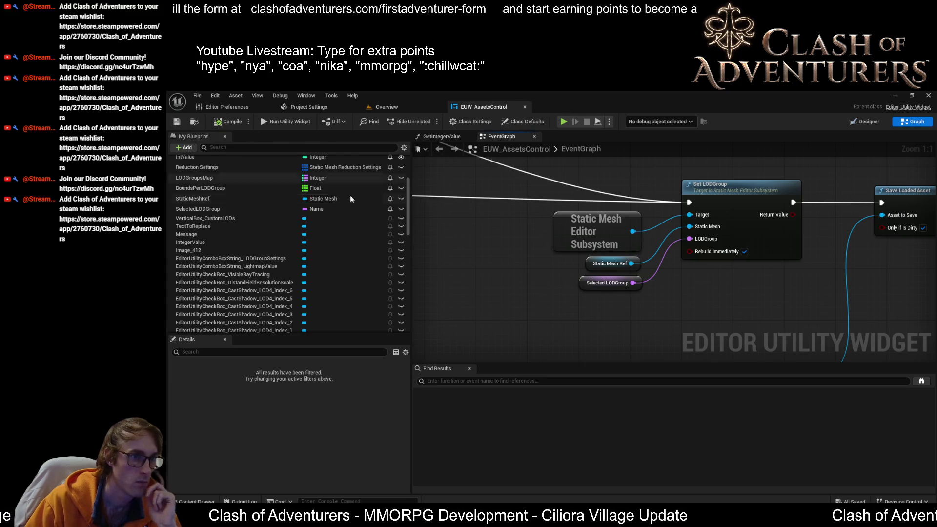
left_click_drag(757, 291, 688, 334)
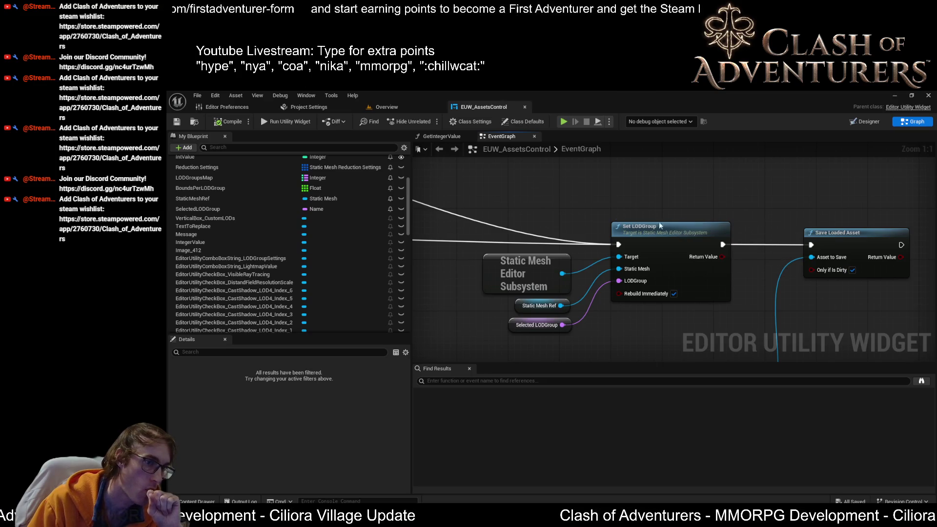
left_click_drag(674, 195, 699, 180)
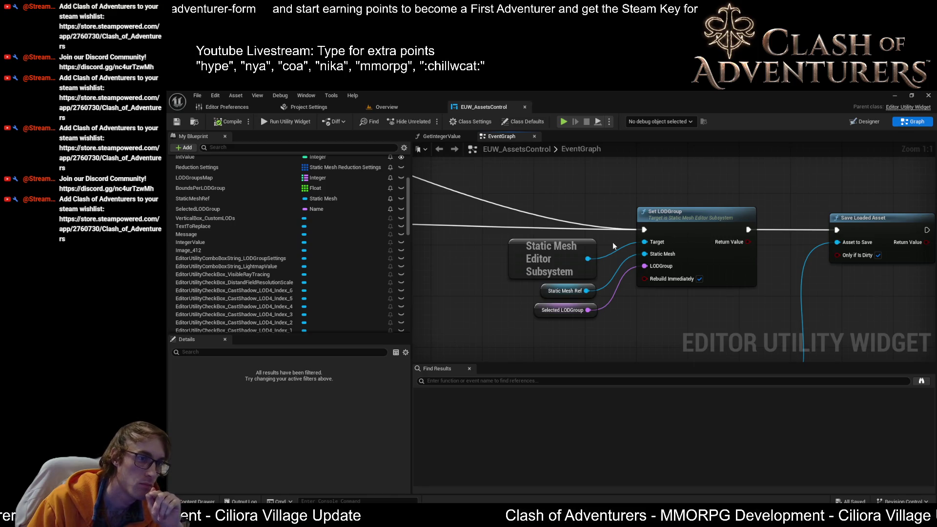
scroll(606, 226, "down", 3)
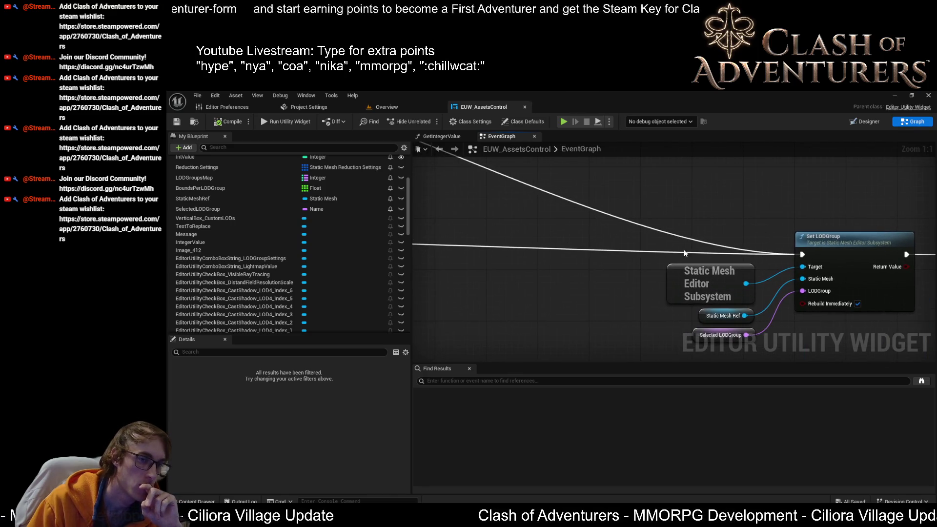
left_click_drag(684, 250, 789, 245)
scroll(784, 246, "up", 2)
mouse_move(654, 223)
left_mouse_down()
mouse_move(540, 287)
mouse_move(612, 243)
mouse_move(571, 231)
mouse_move(654, 272)
mouse_move(727, 254)
left_mouse_up()
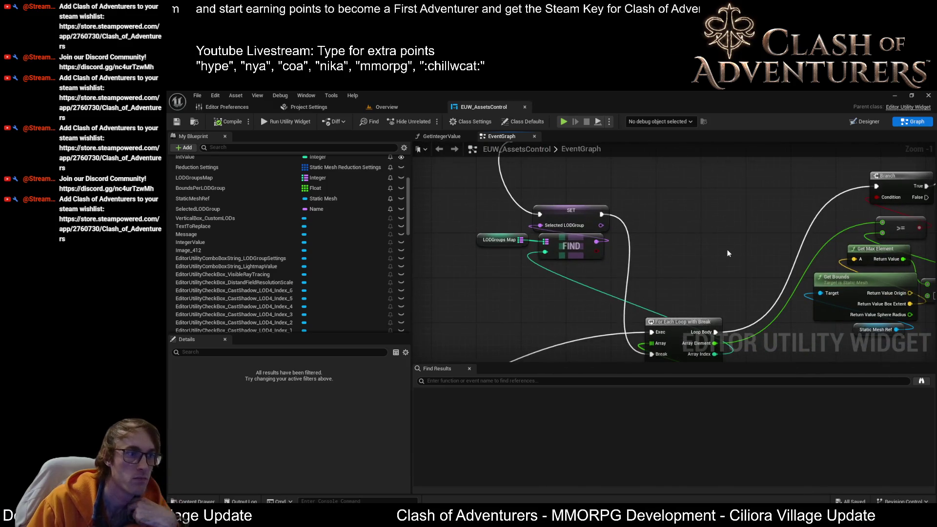
mouse_move(727, 254)
left_mouse_down()
mouse_move(633, 221)
mouse_move(659, 172)
mouse_move(655, 224)
left_mouse_up()
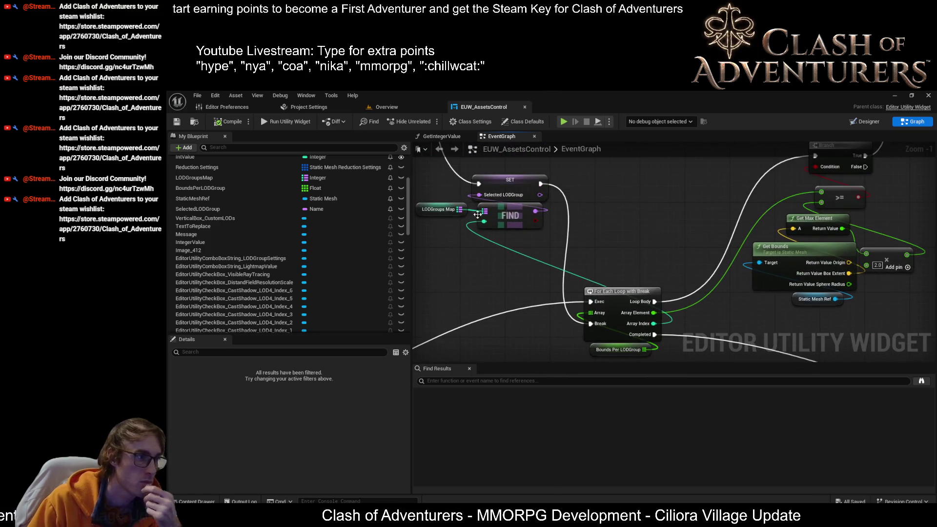
Inspect BoundsPerLODGroup's default array (20 to 9000000), select Index [5], then return to Overview.
left_click(227, 191)
scroll(351, 441, "down", 10)
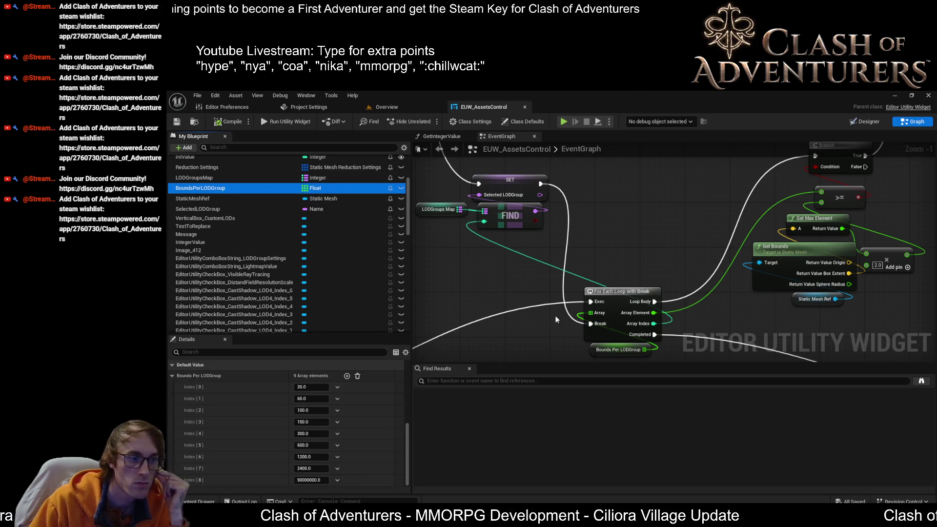
scroll(742, 221, "down", 1)
scroll(742, 221, "down", 3)
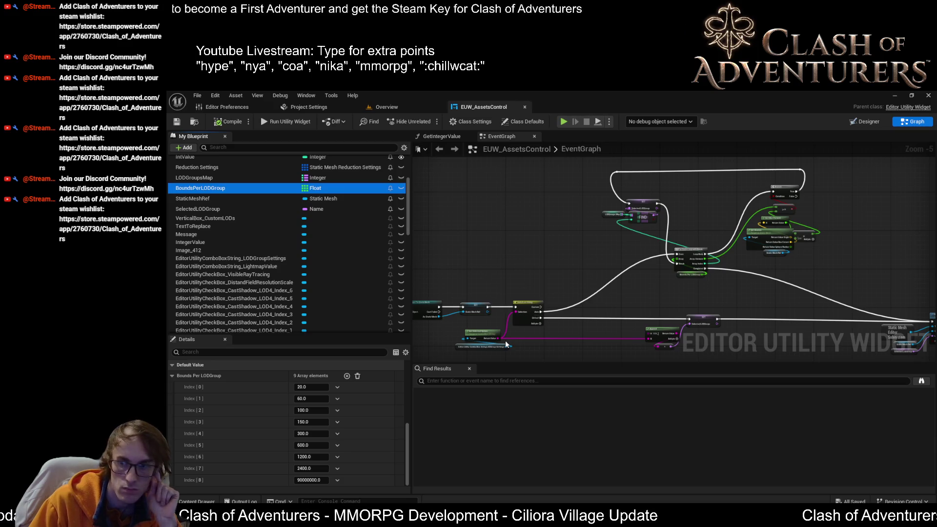
scroll(721, 274, "up", 2)
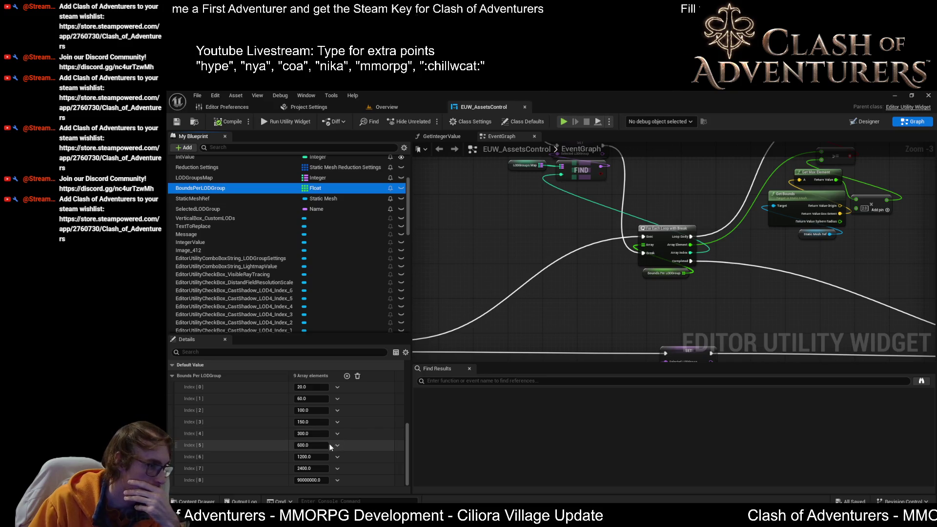
left_click(316, 445)
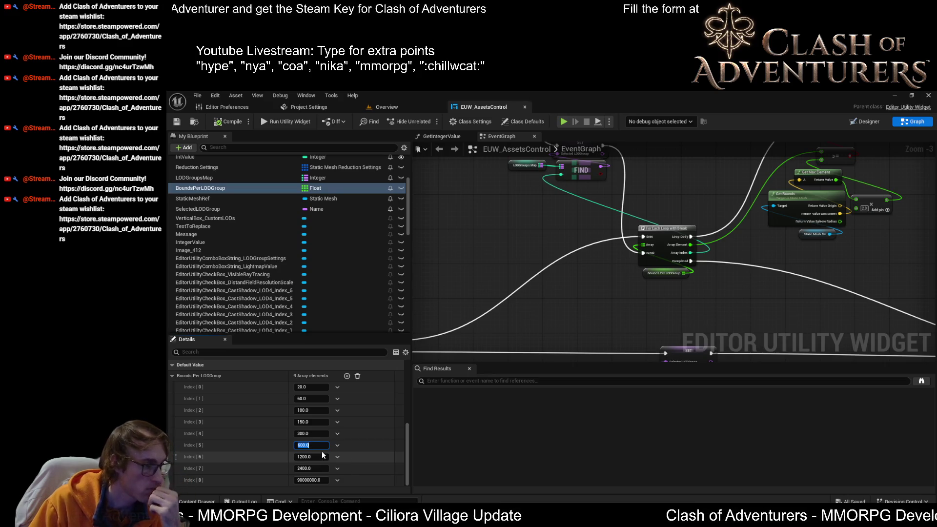
left_click(409, 105)
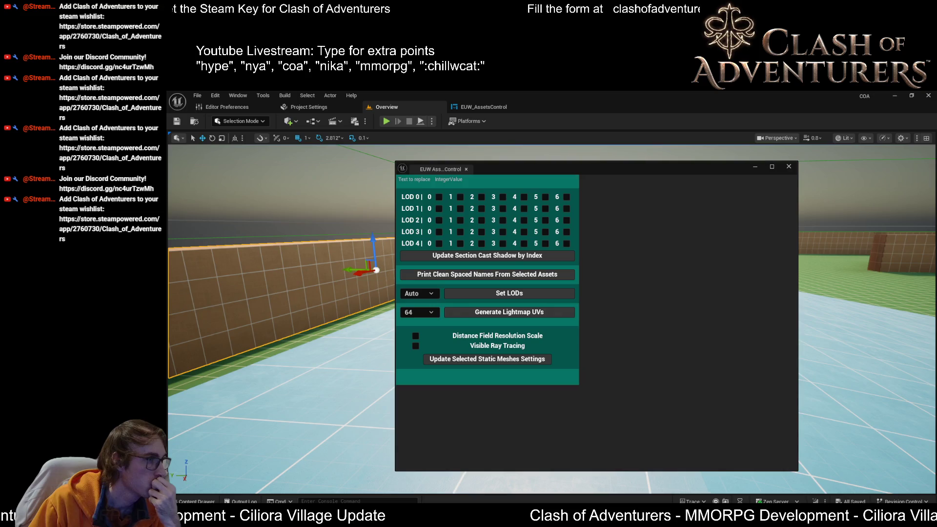
Run Set LODs on Auto for the selected barrel, then open SM_Barrel_01 in the Static Mesh Editor.
left_click(483, 295)
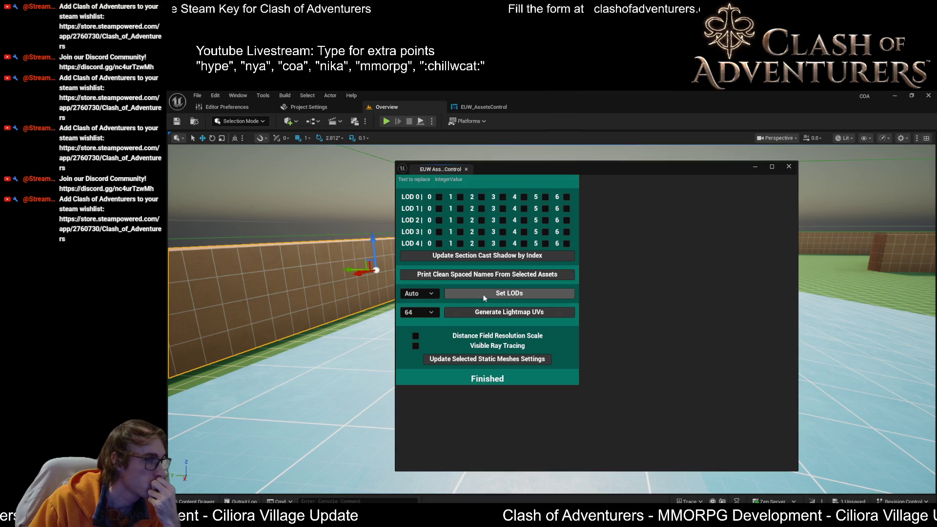
key("ctrl+e")
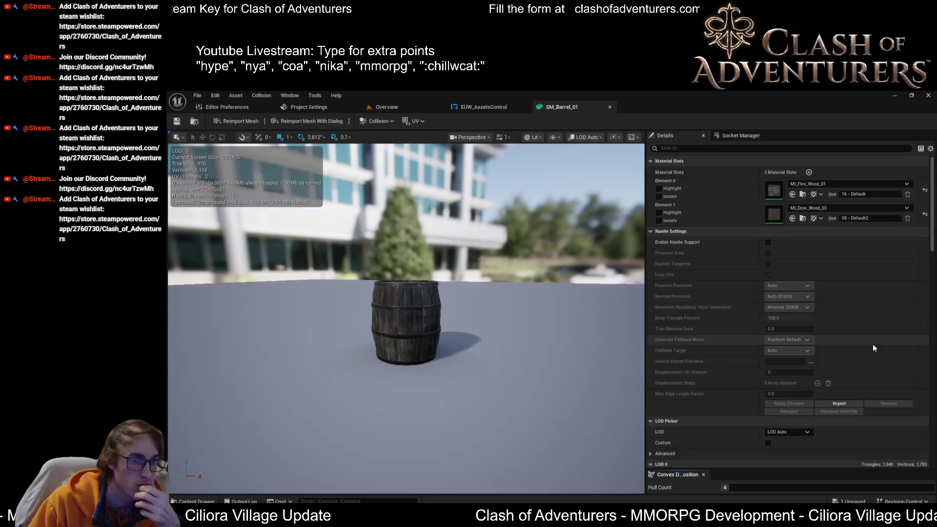
scroll(888, 349, "down", 10)
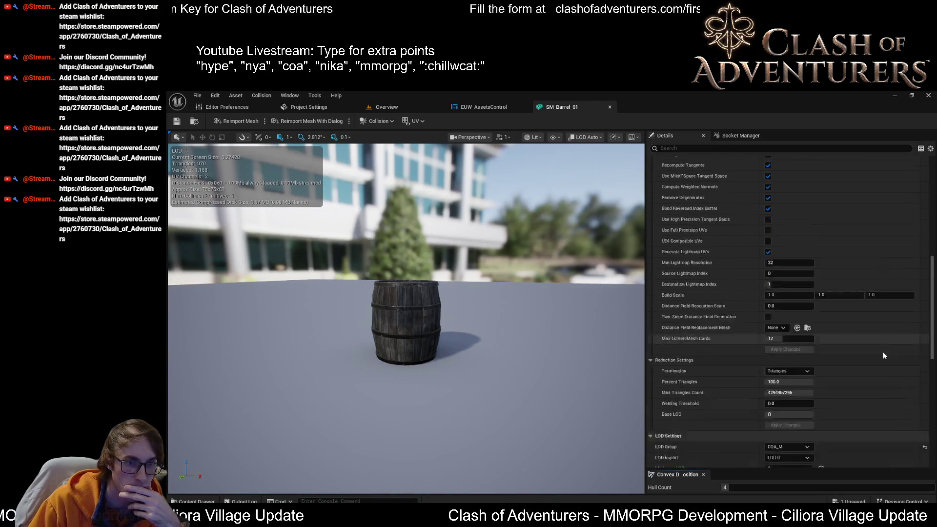
scroll(882, 354, "down", 1)
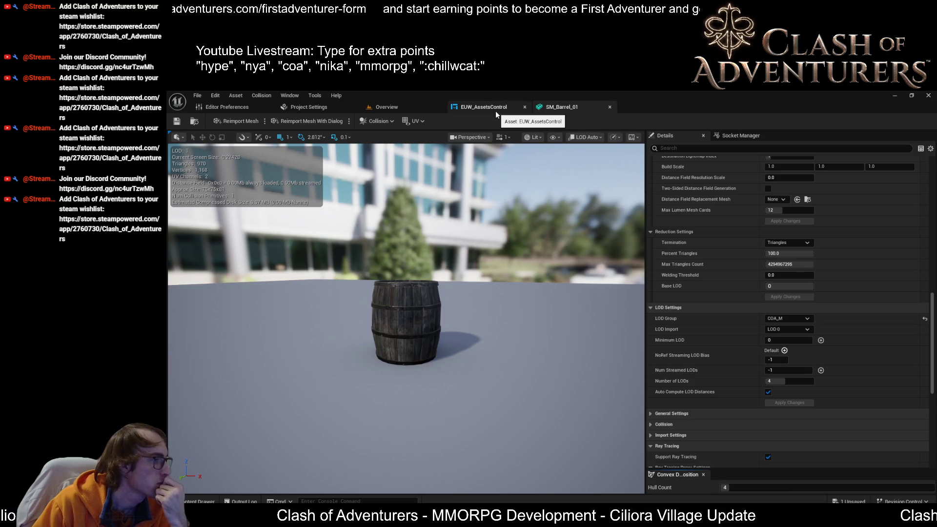
Confirm SM_Barrel_01 uses LOD group COA_M with 4 LODs, then go back to the EUW_AssetsControl graph.
left_click(496, 110)
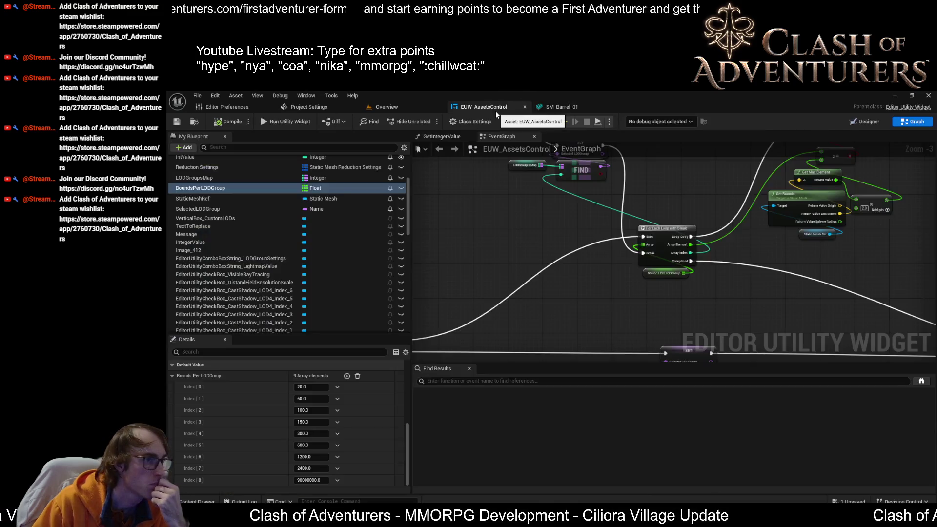
Drag the Reduction Settings getter to the left and save the EUW_AssetsControl blueprint.
left_click(553, 110)
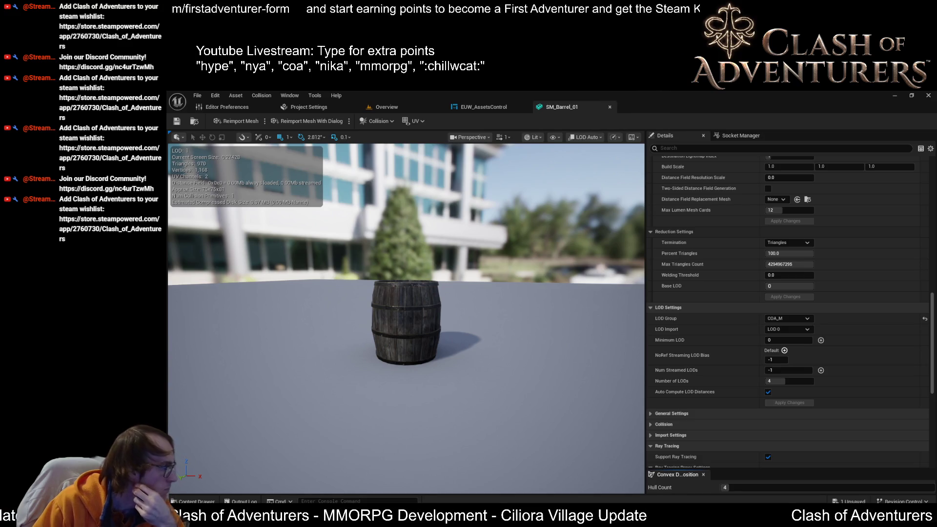
left_click(507, 105)
scroll(378, 267, "down", 10)
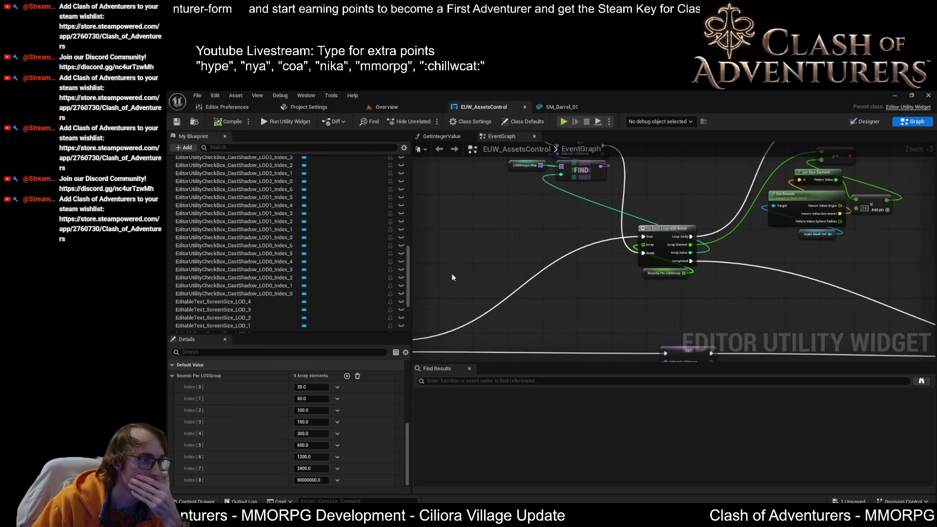
scroll(604, 267, "down", 2)
scroll(605, 266, "up", 5)
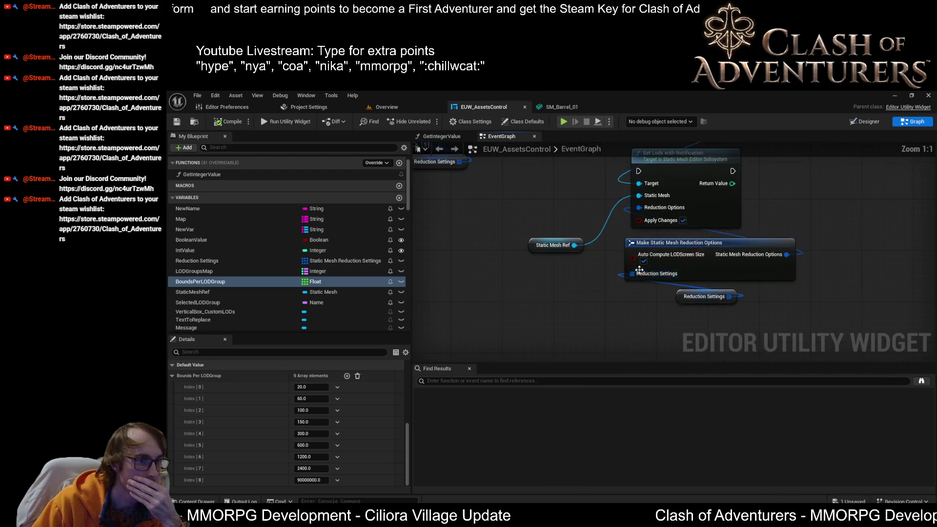
left_click(715, 199)
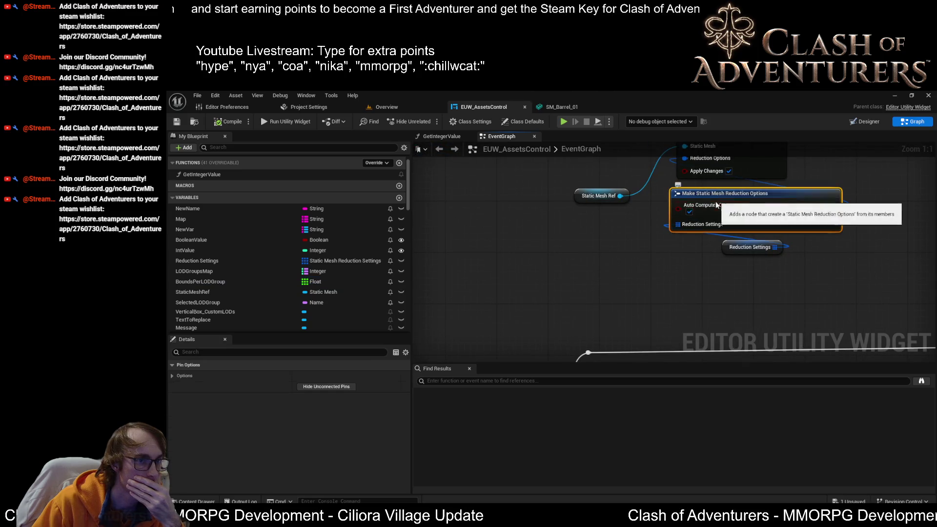
mouse_move(733, 251)
left_mouse_down()
mouse_move(597, 278)
mouse_move(597, 252)
left_mouse_up()
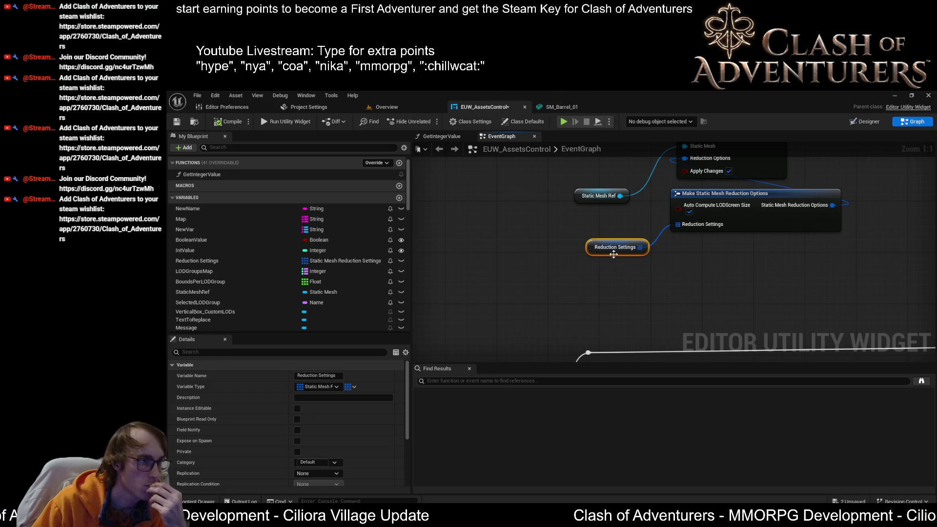
scroll(341, 422, "down", 5)
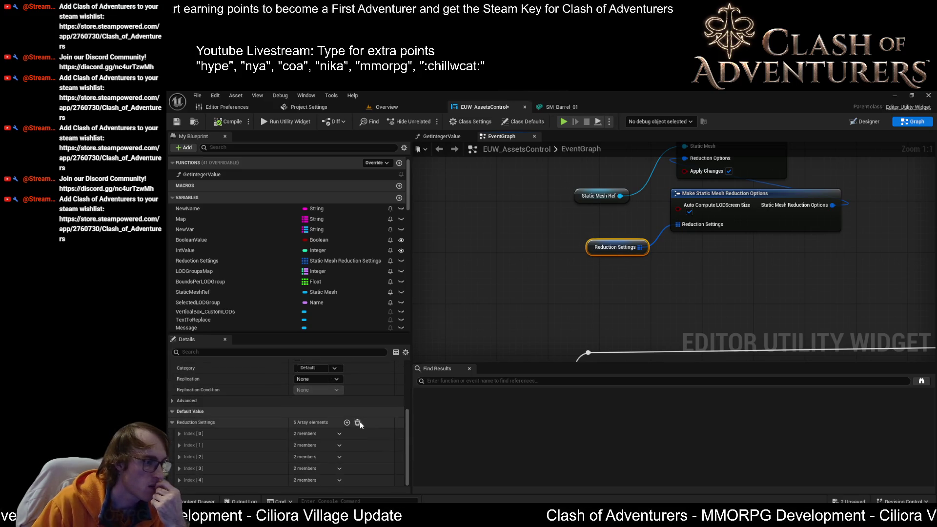
left_click(176, 121)
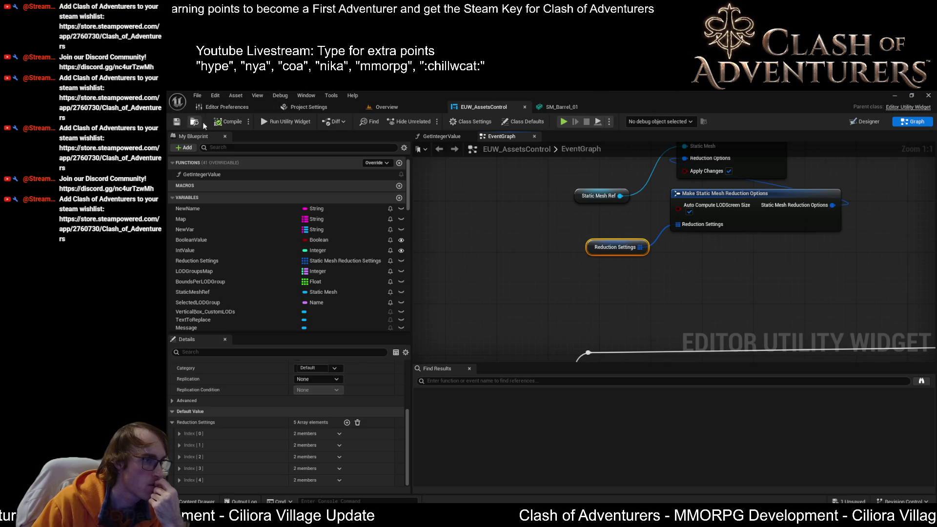
Expand Reduction Settings default entries Index [0], [2] and [4] to check their values.
left_click(180, 433)
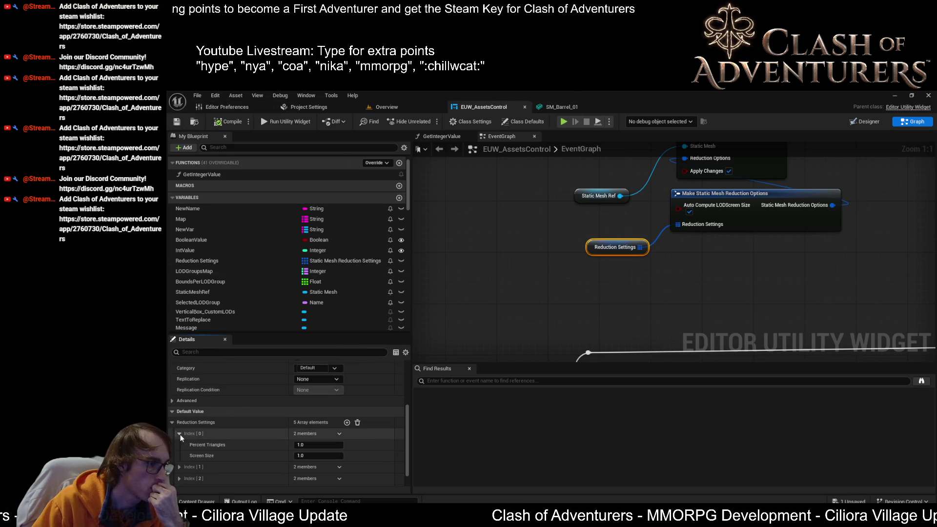
left_click(179, 434)
left_click(179, 445)
left_click(179, 445)
left_click(179, 457)
left_click(179, 458)
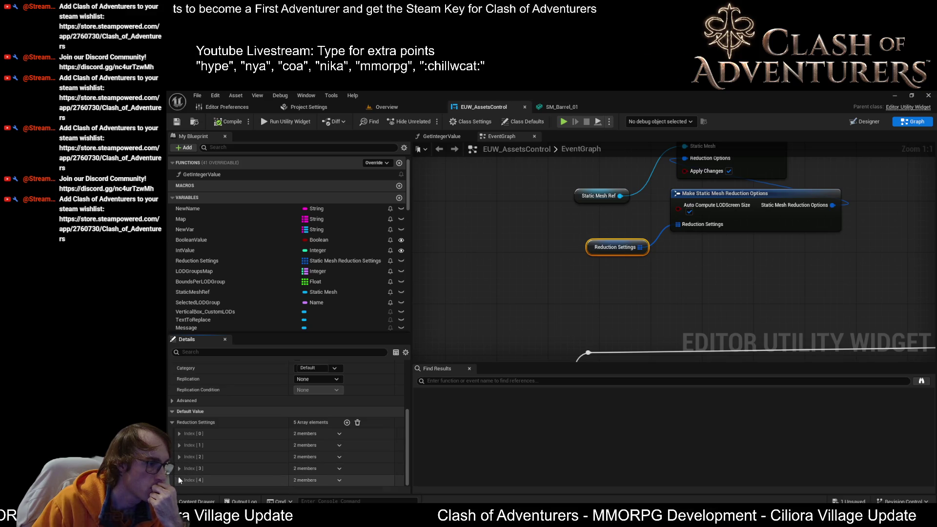
left_click(179, 481)
mouse_move(830, 229)
left_mouse_down()
mouse_move(783, 244)
mouse_move(732, 288)
mouse_move(795, 275)
left_mouse_up()
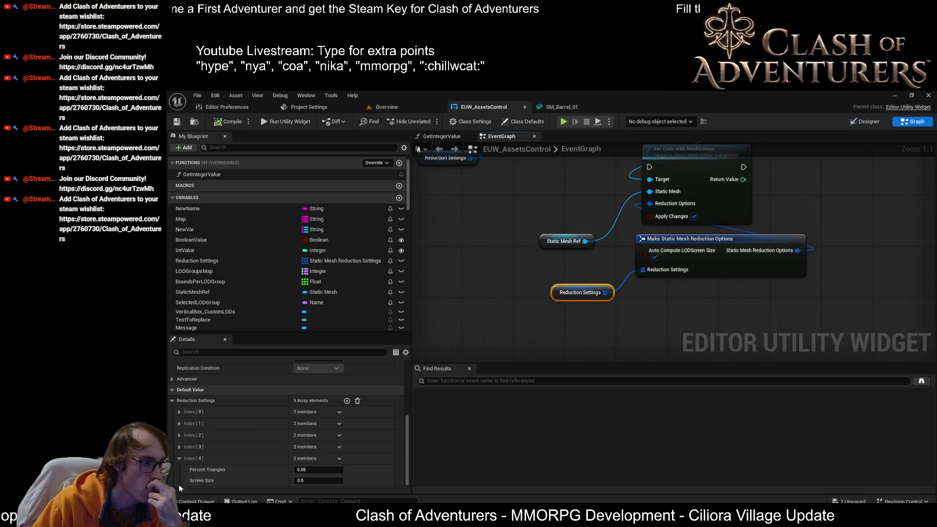
left_click(179, 458)
scroll(626, 150, "down", 5)
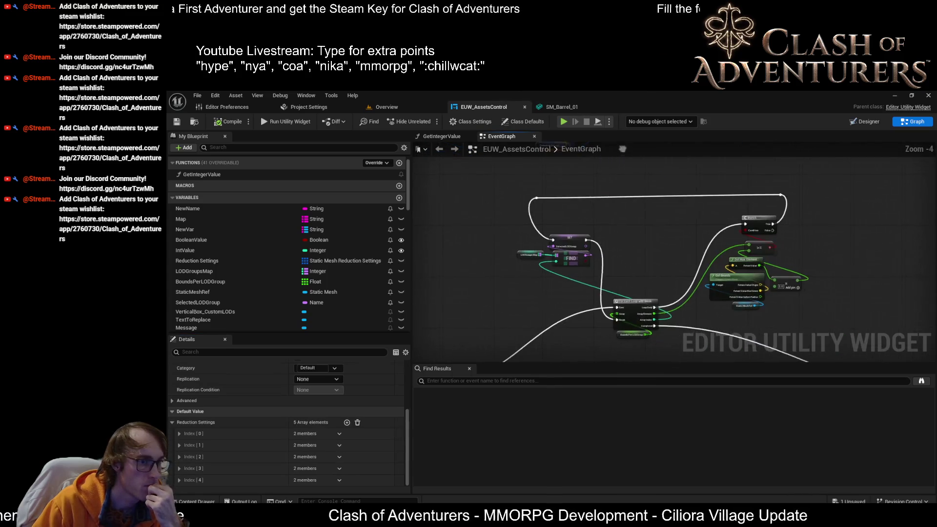
scroll(619, 219, "up", 3)
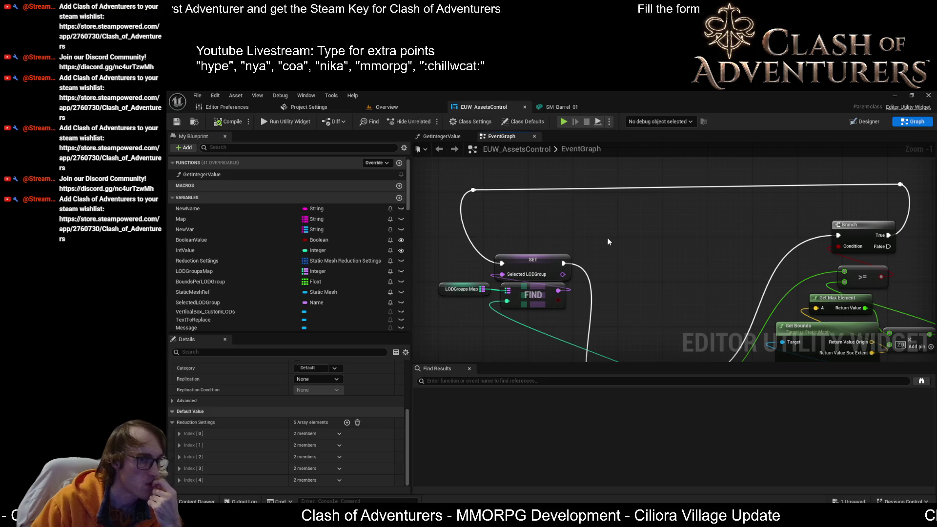
scroll(630, 207, "up", 1)
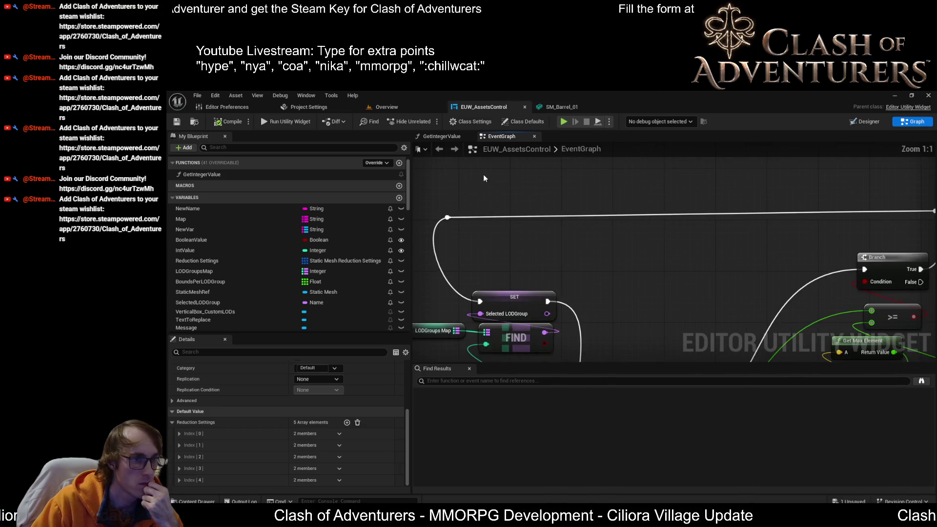
mouse_move(487, 187)
left_mouse_down()
mouse_move(565, 219)
mouse_move(475, 252)
mouse_move(487, 248)
left_mouse_up()
left_click(475, 251)
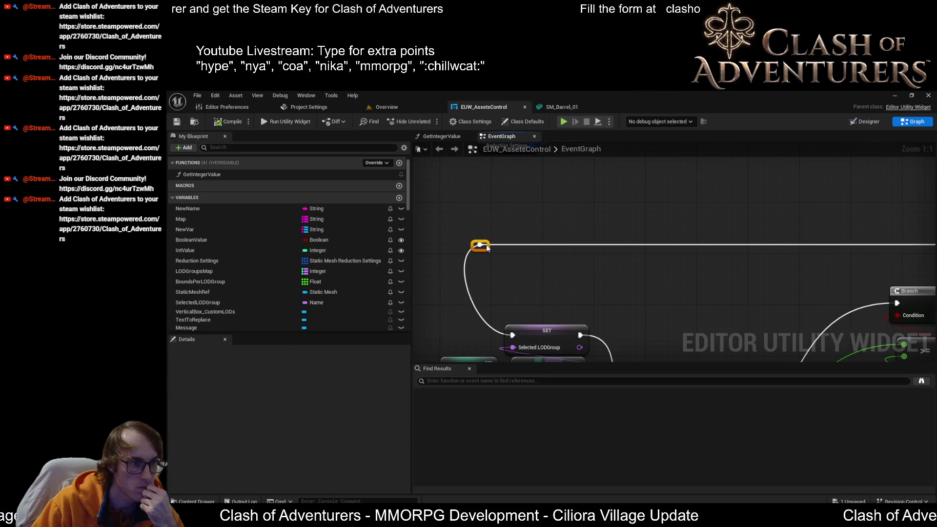
scroll(541, 278, "down", 2)
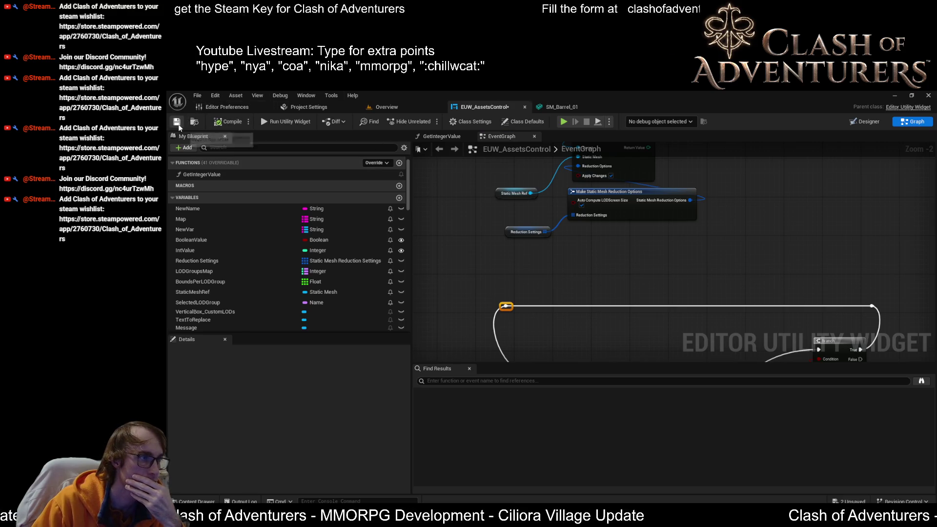
scroll(648, 335, "up", 3)
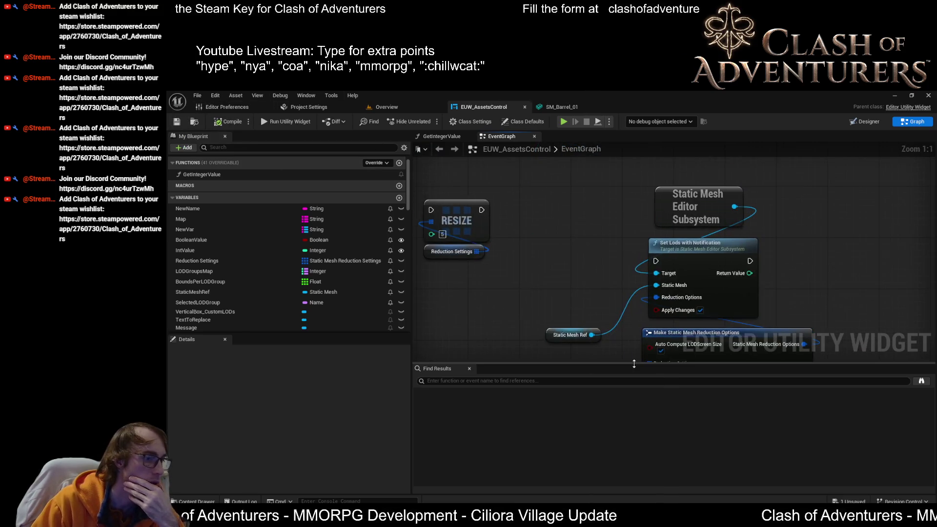
left_click_drag(649, 335, 642, 188)
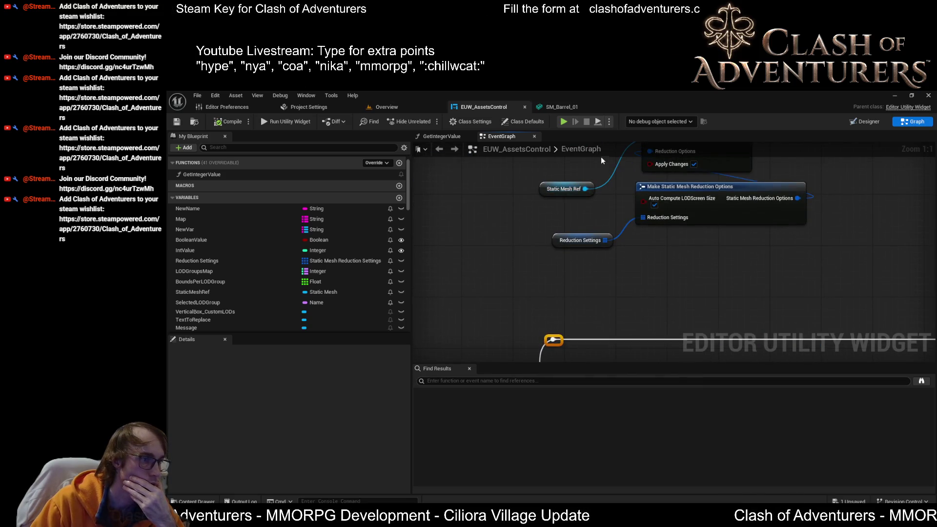
left_click(431, 107)
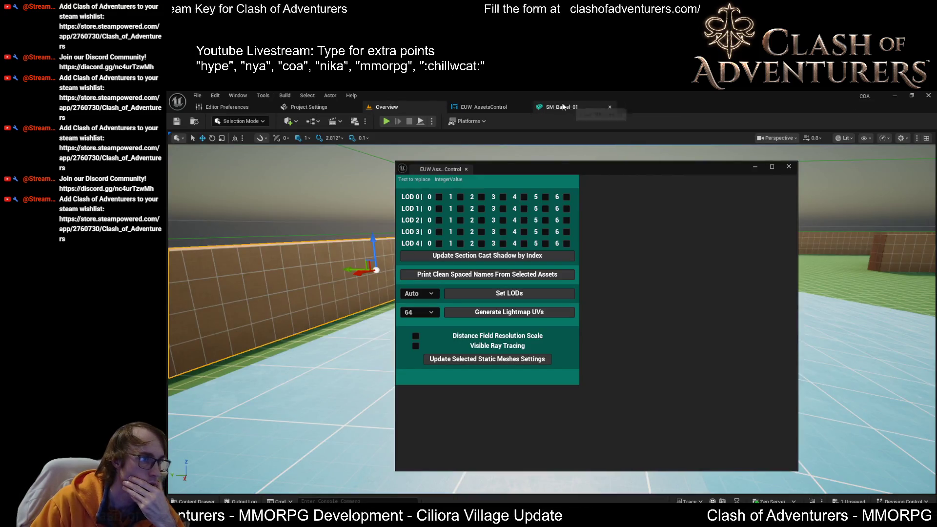
left_click(562, 107)
left_click(307, 107)
left_click(396, 108)
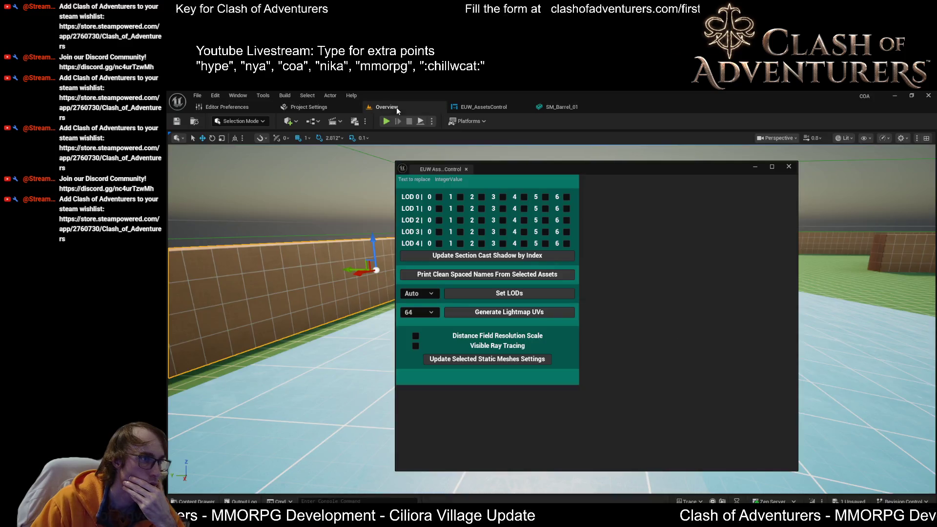
left_click(476, 107)
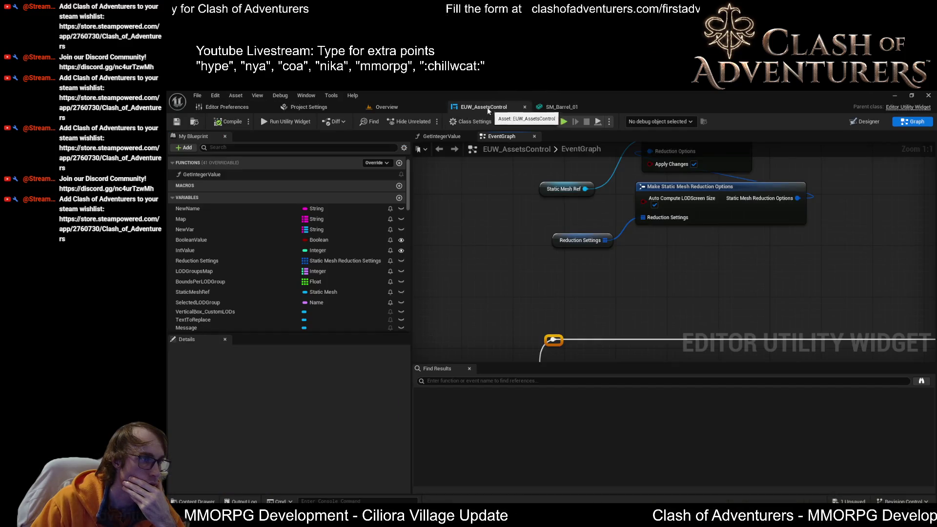
left_click(393, 109)
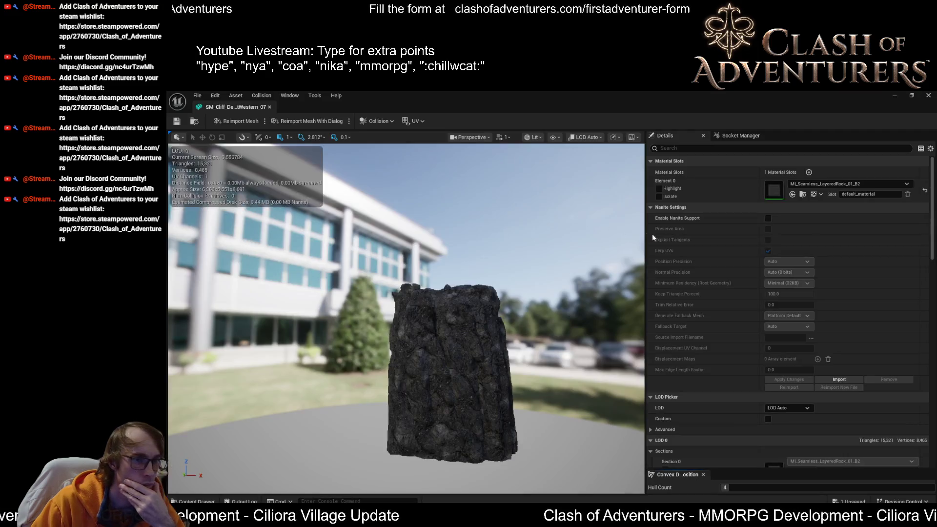
Set the cliff mesh's LOD Group to LargeProp and accept the new LOD defaults.
scroll(817, 412, "down", 10)
scroll(820, 407, "down", 8)
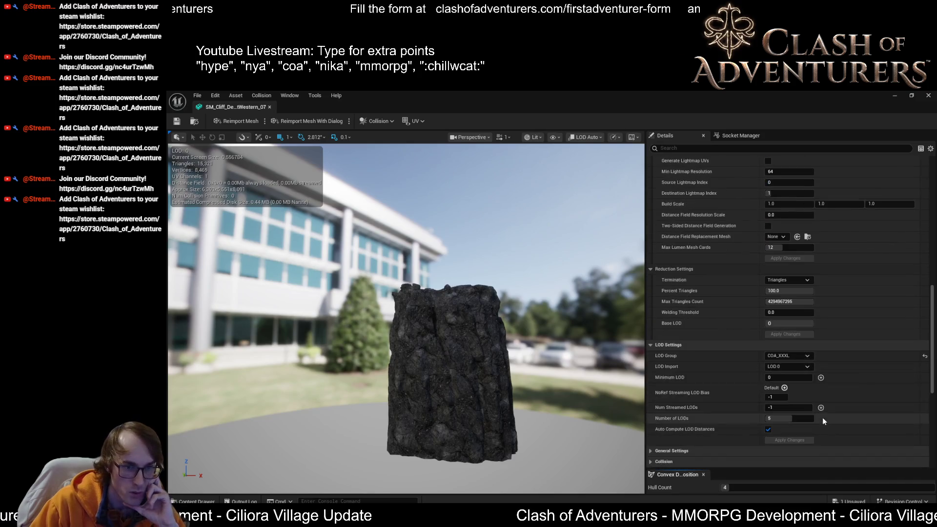
left_click(792, 358)
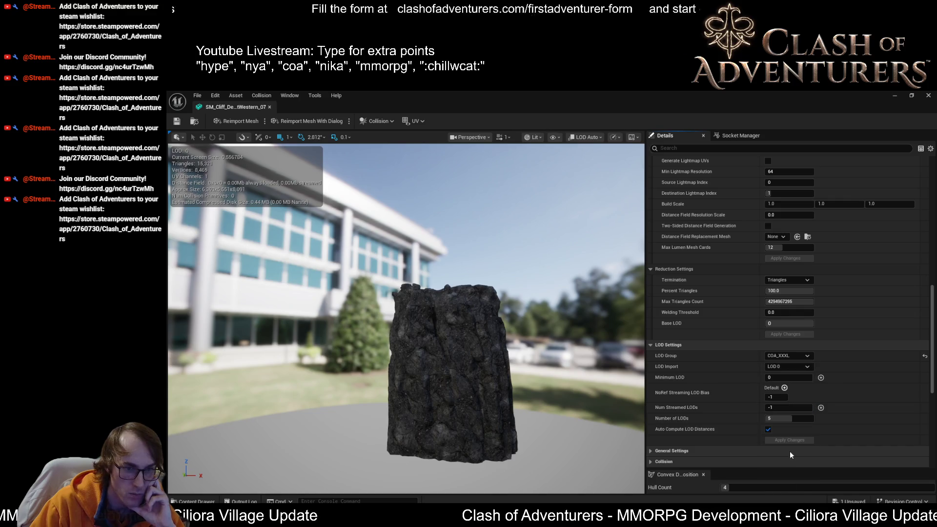
left_click(790, 454)
left_click(607, 318)
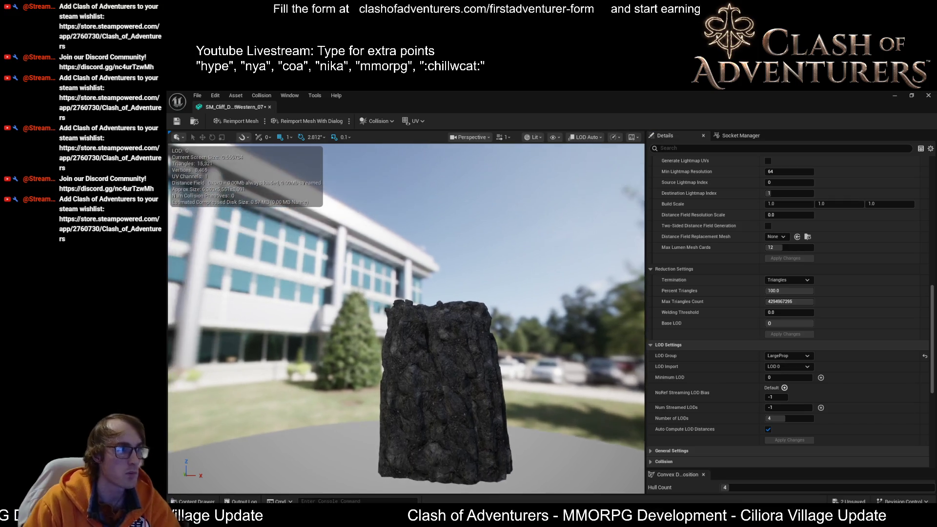
Zoom out to see the rock switch LODs, then view it in Quad Overdraw mode.
scroll(444, 270, "up", 5)
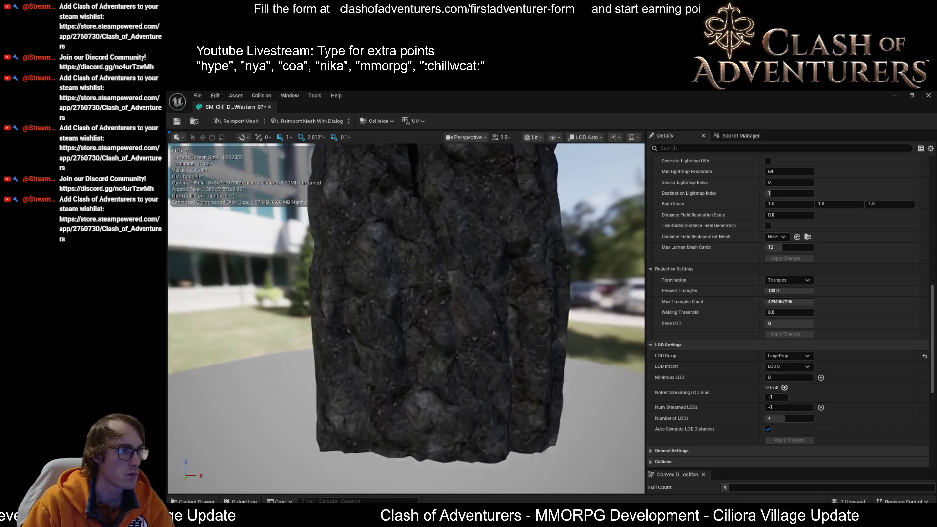
scroll(406, 317, "down", 8)
scroll(406, 317, "down", 5)
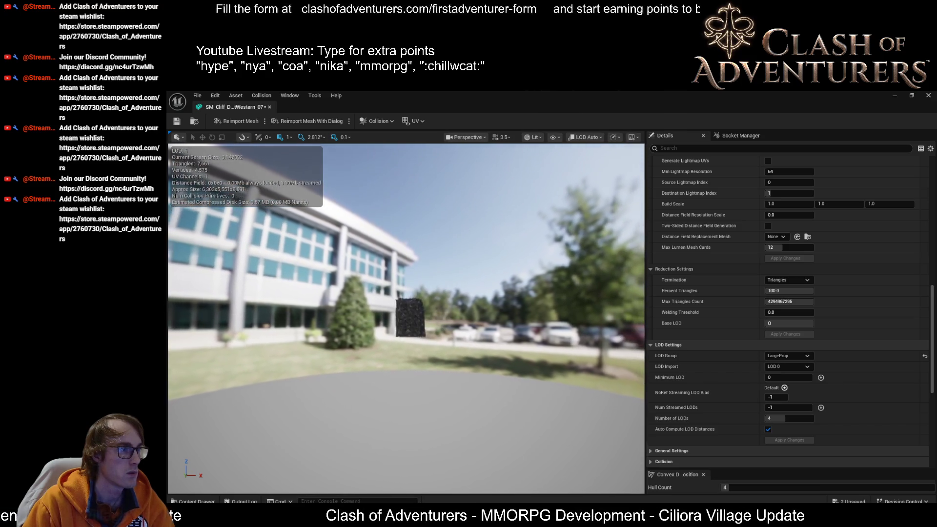
scroll(406, 317, "down", 5)
left_click_drag(443, 276, 512, 277)
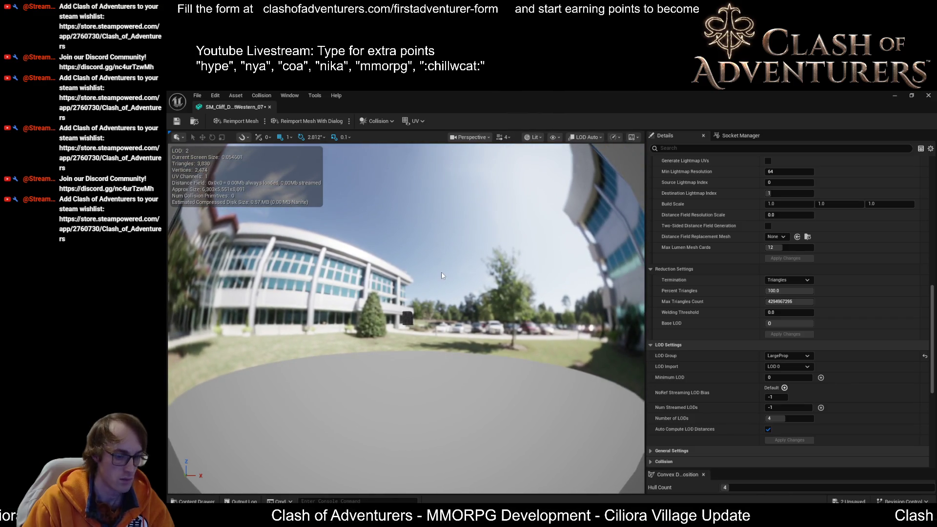
key("alt+8")
scroll(406, 318, "up", 3)
left_click_drag(406, 318, 405, 318)
Check the rock's LOD switching, keep LOD Group on LargeProp, and close the cliff mesh editor.
scroll(405, 317, "up", 5)
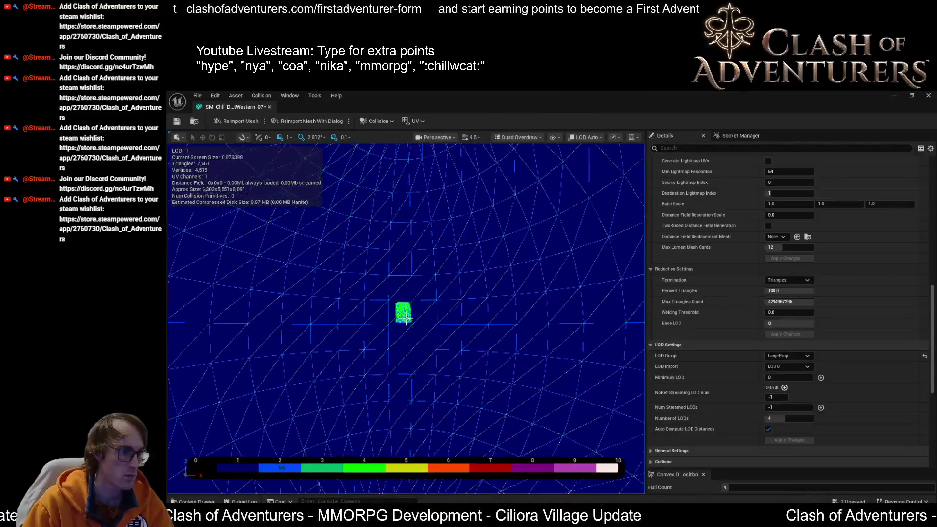
scroll(406, 318, "up", 10)
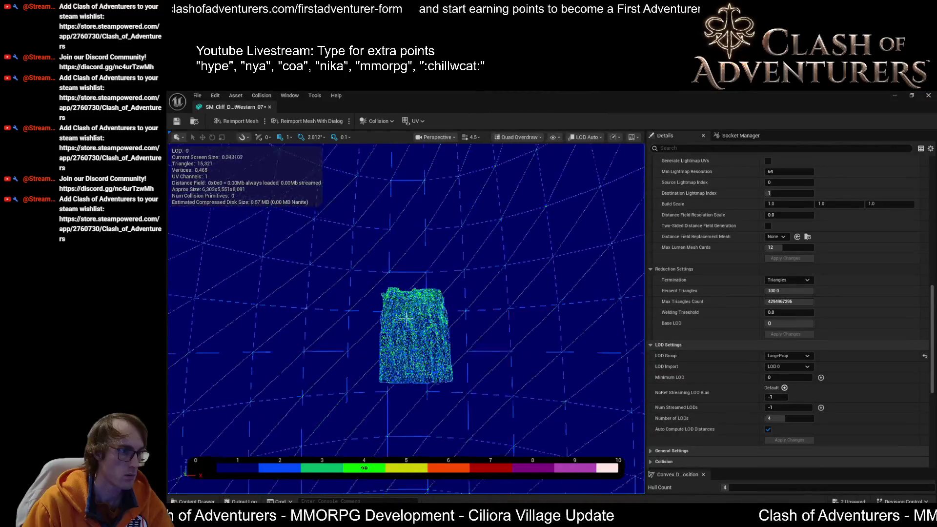
left_click_drag(405, 319, 406, 318)
left_click(797, 363)
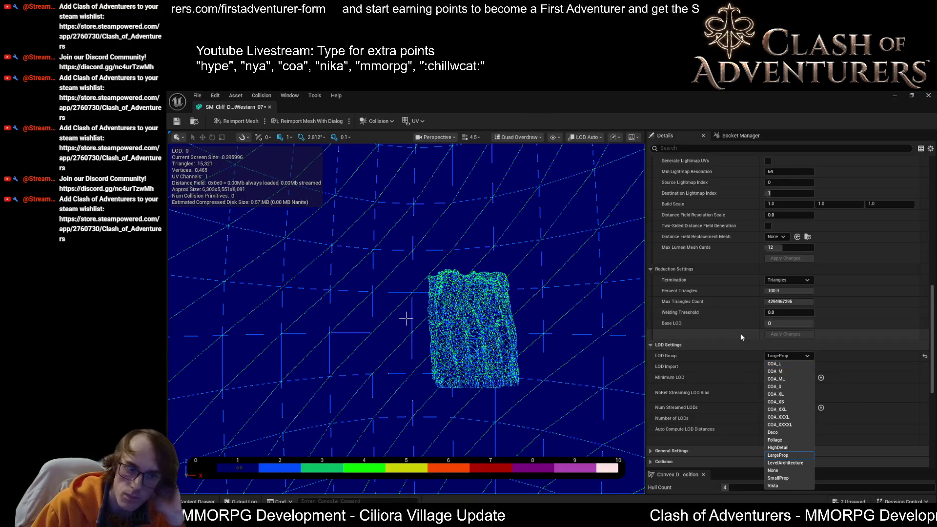
left_click(808, 356)
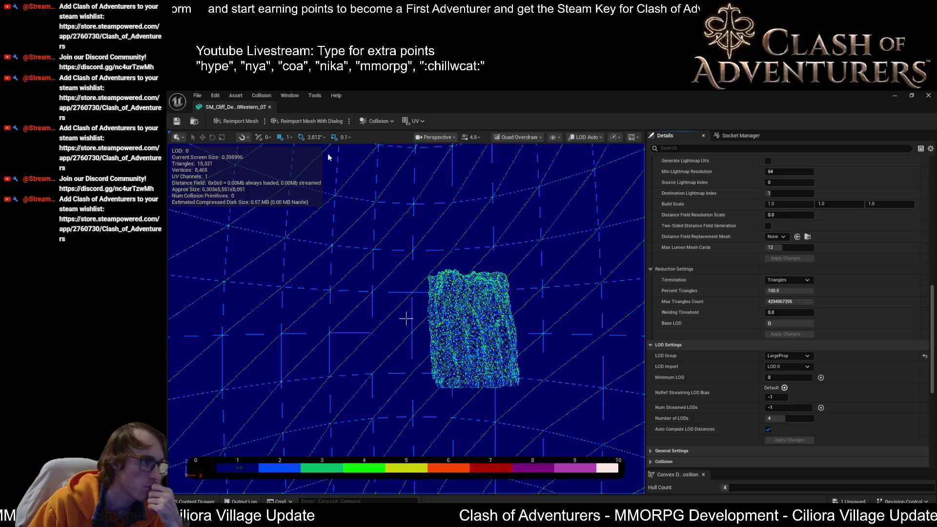
key("alt+Tab")
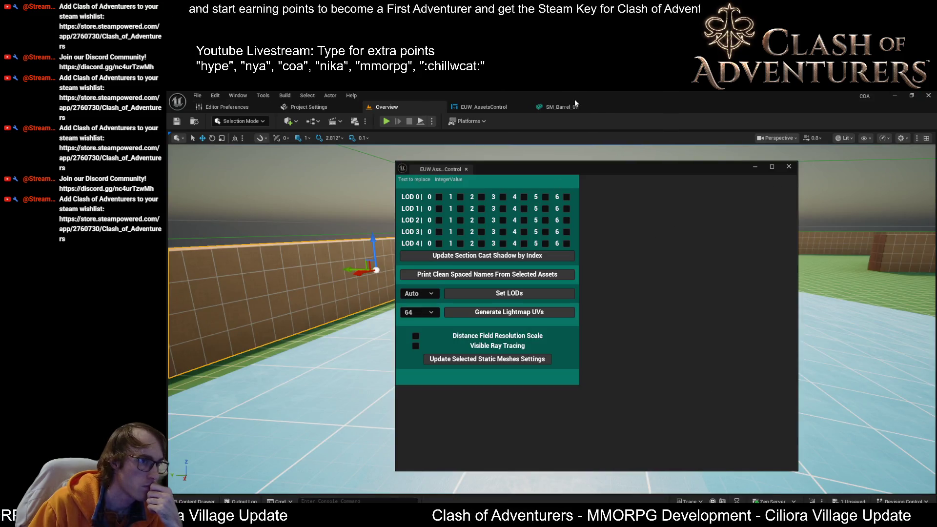
Find the Reduction Settings node in the EventGraph and select it to show its five default array elements.
left_click(577, 106)
left_click(494, 109)
scroll(596, 268, "down", 1)
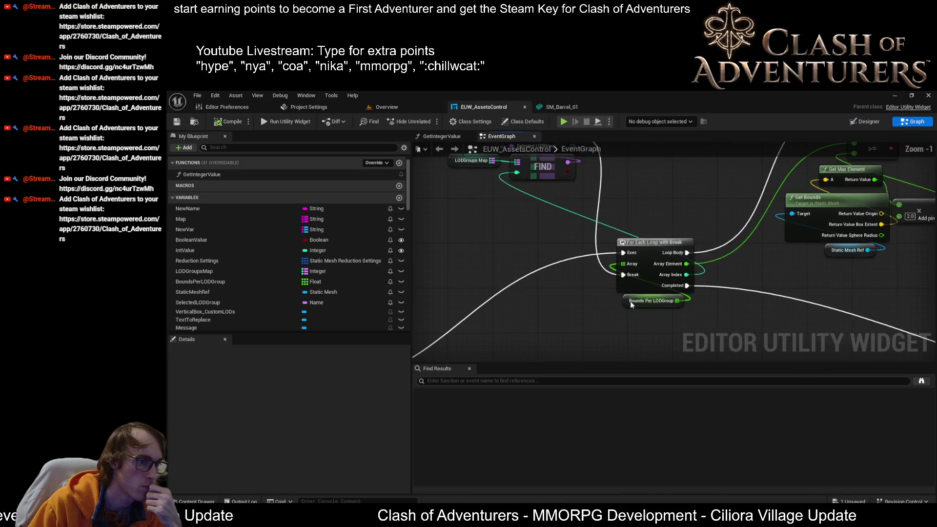
scroll(669, 348, "down", 1)
scroll(669, 348, "up", 2)
scroll(493, 295, "down", 2)
scroll(658, 309, "up", 2)
scroll(658, 308, "down", 5)
scroll(547, 226, "up", 2)
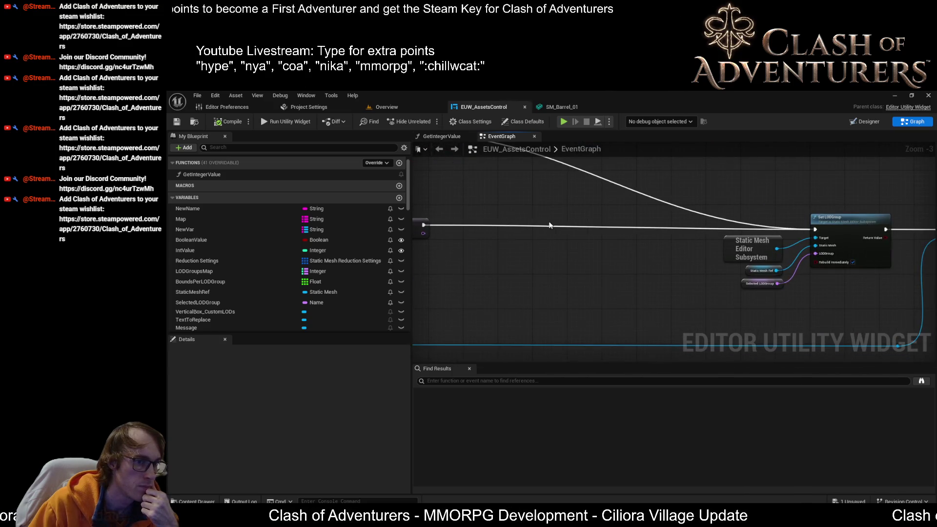
left_click_drag(569, 225, 745, 285)
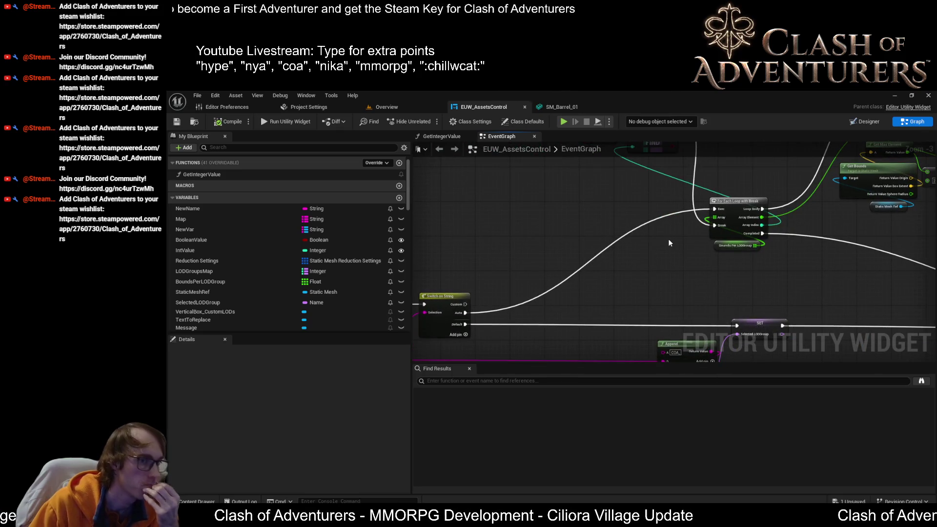
left_click_drag(669, 239, 547, 349)
left_click_drag(517, 186, 628, 296)
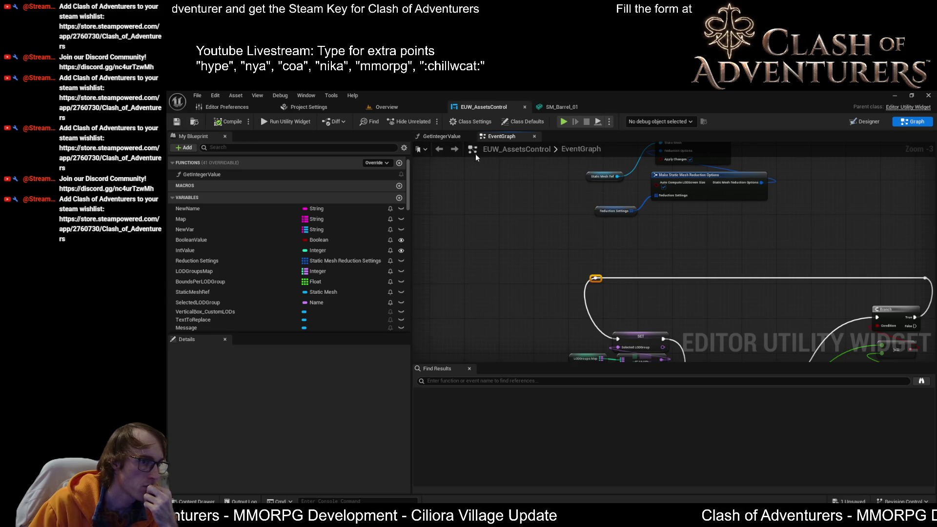
left_click(598, 208)
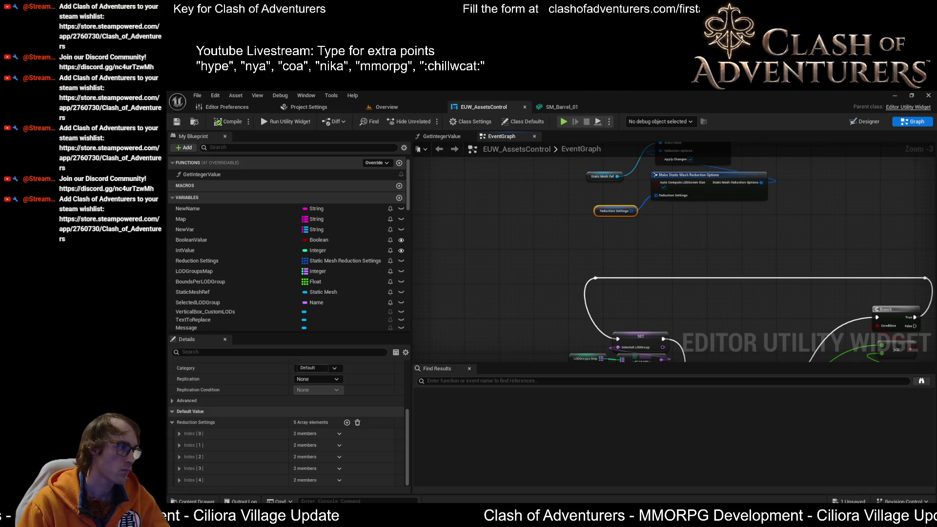
From the Overview level, open ST_LODReductionSettingsArray and the TextArray member's type list.
left_click(389, 107)
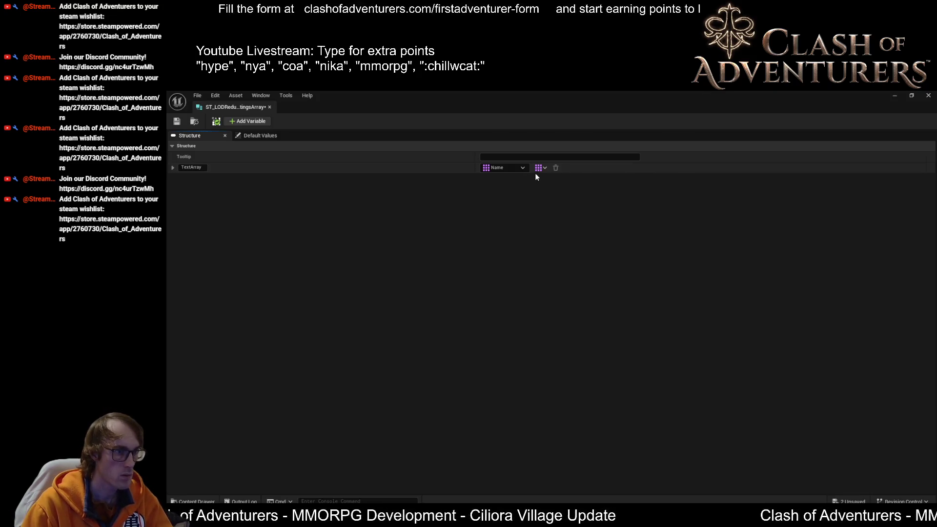
left_click(522, 167)
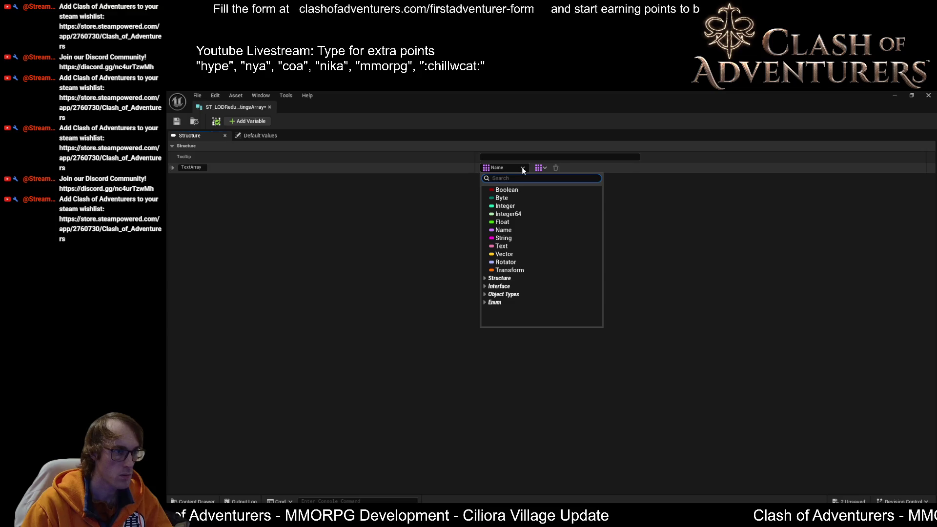
Make the member a Static Mesh Reduction Settings array named StaticMeshReductionSettingsArray, then close the struct.
type("reductionsettin")
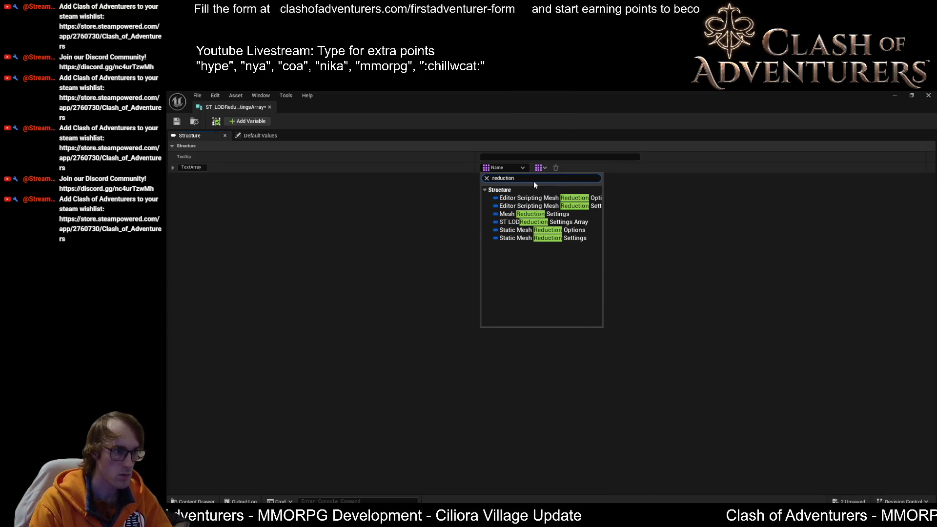
type("g")
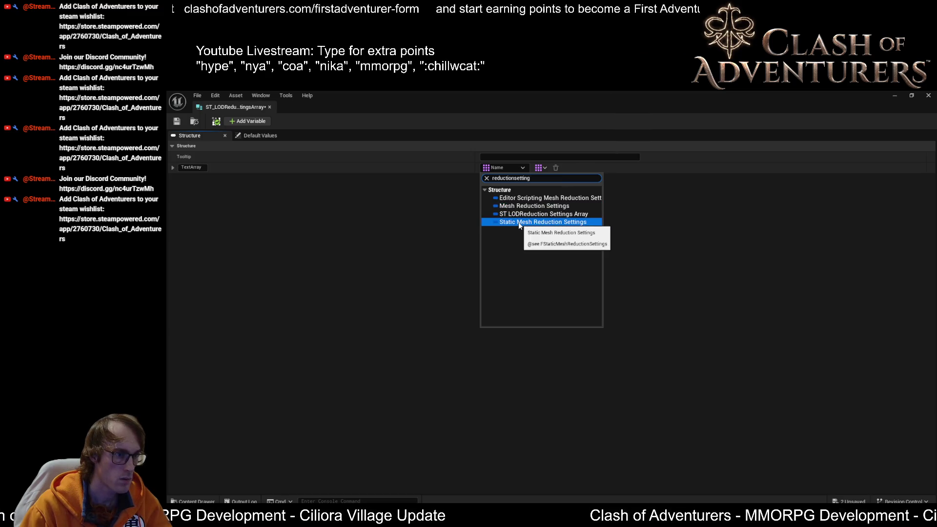
left_click(519, 223)
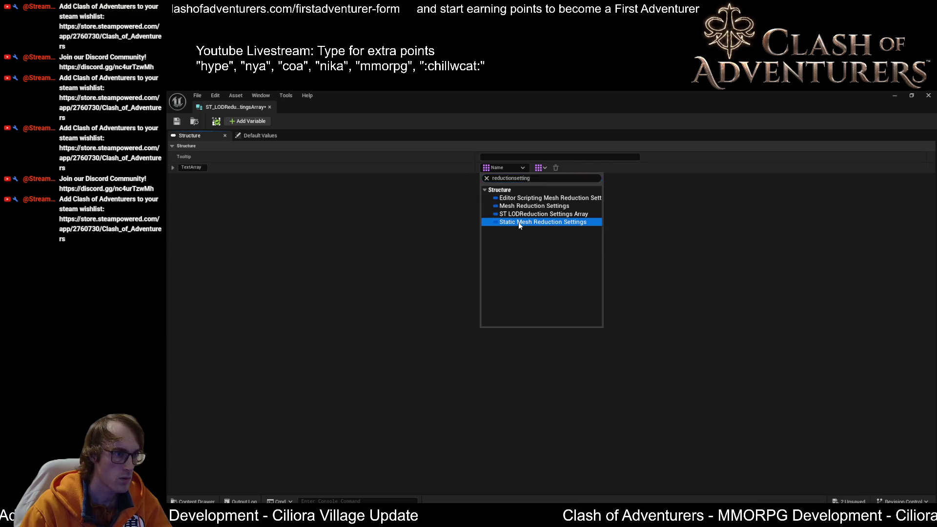
left_click(198, 169)
type("Static")
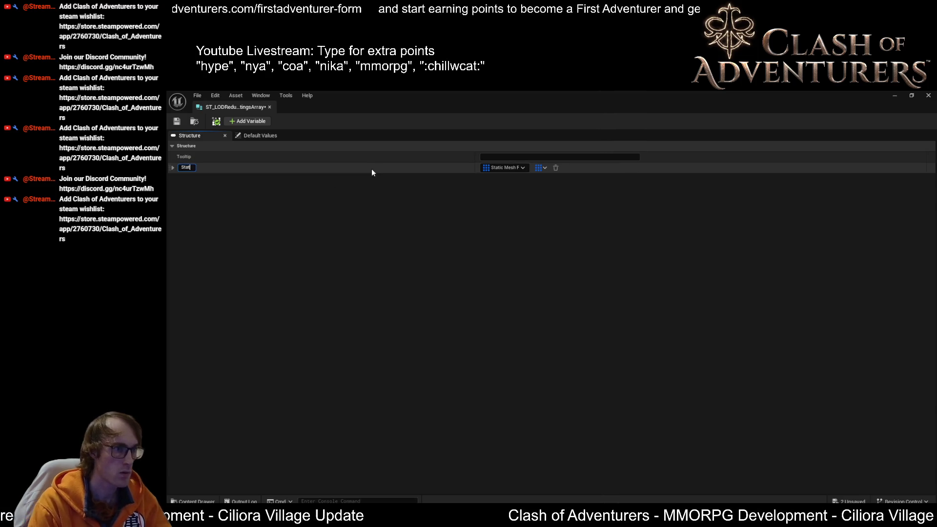
key("BackSpace")
key("BackSpace")
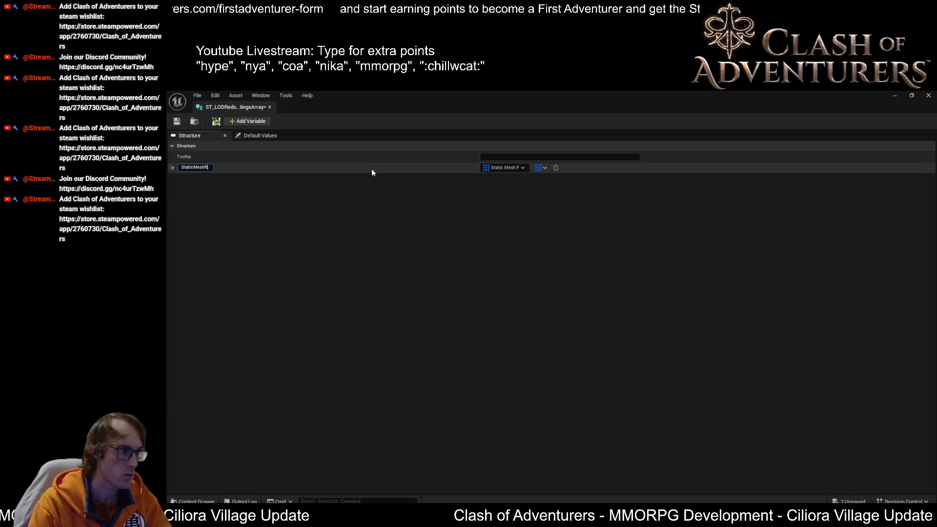
type("eductionSettings")
key("Return")
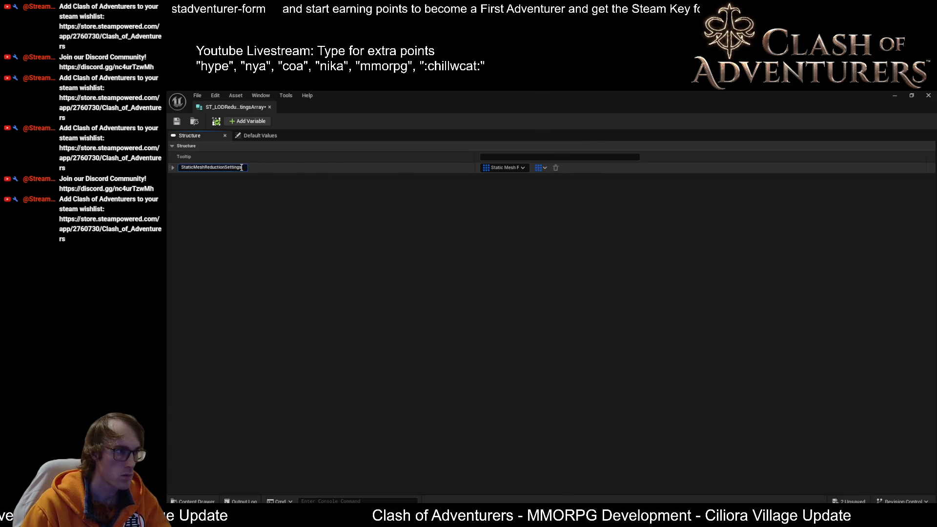
type("Array")
key("Return")
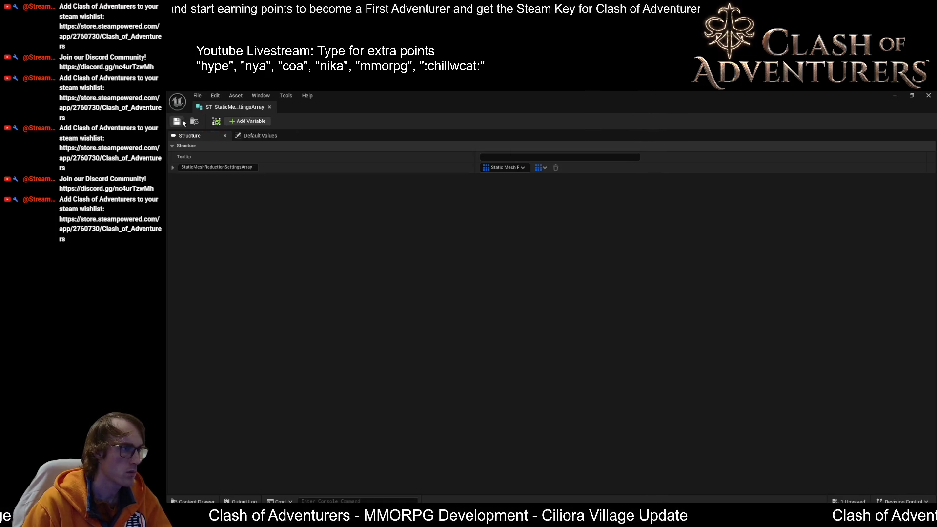
left_click(270, 107)
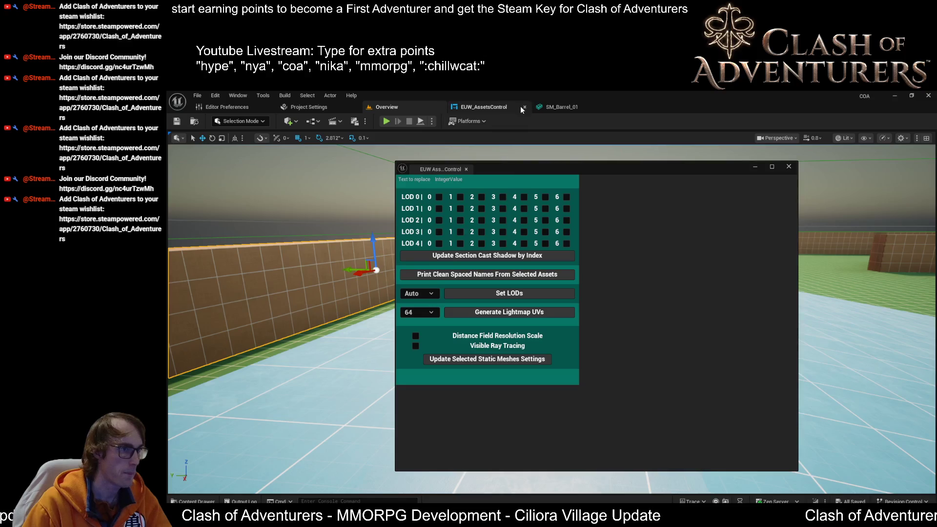
Back in EUW_AssetsControl, pan the graph and check LODGroupsMap's type options without changing them.
left_click(551, 107)
left_click(500, 108)
scroll(619, 255, "up", 2)
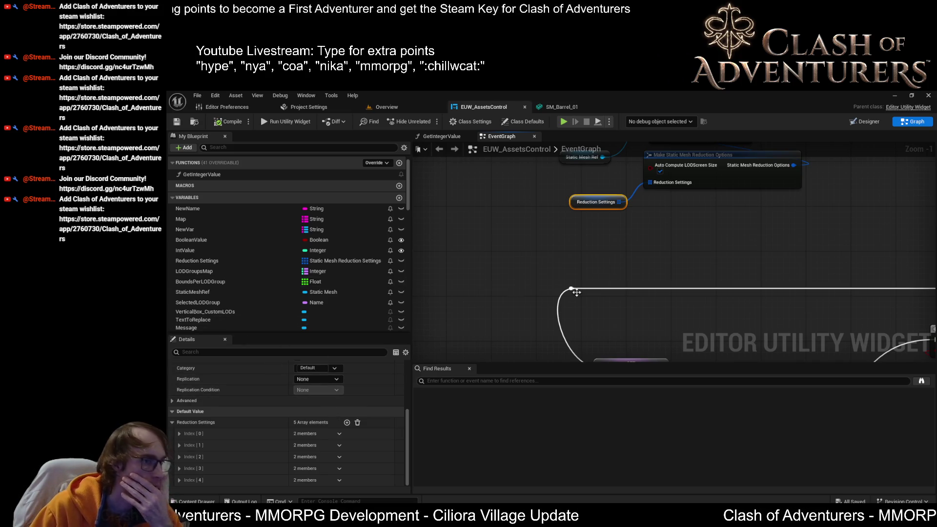
left_click_drag(567, 281, 661, 147)
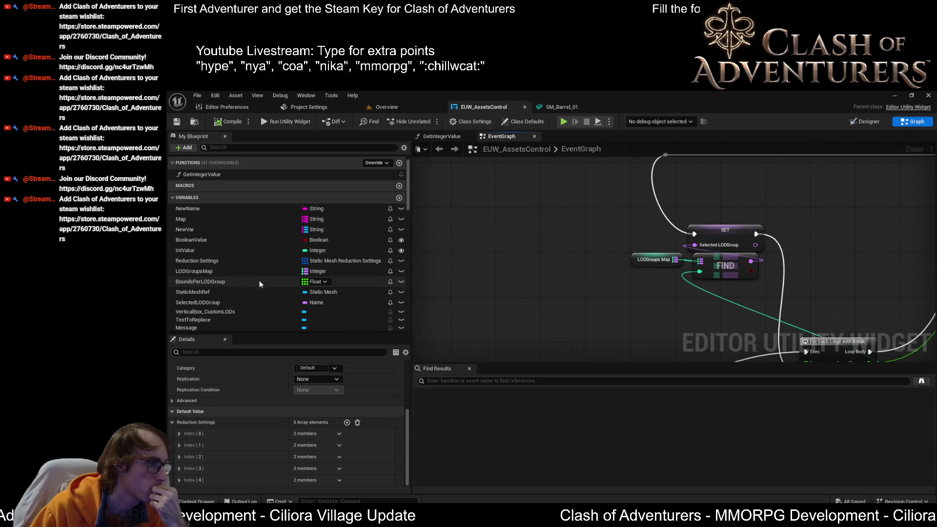
left_click(330, 273)
left_click(331, 273)
left_click_drag(659, 306, 473, 254)
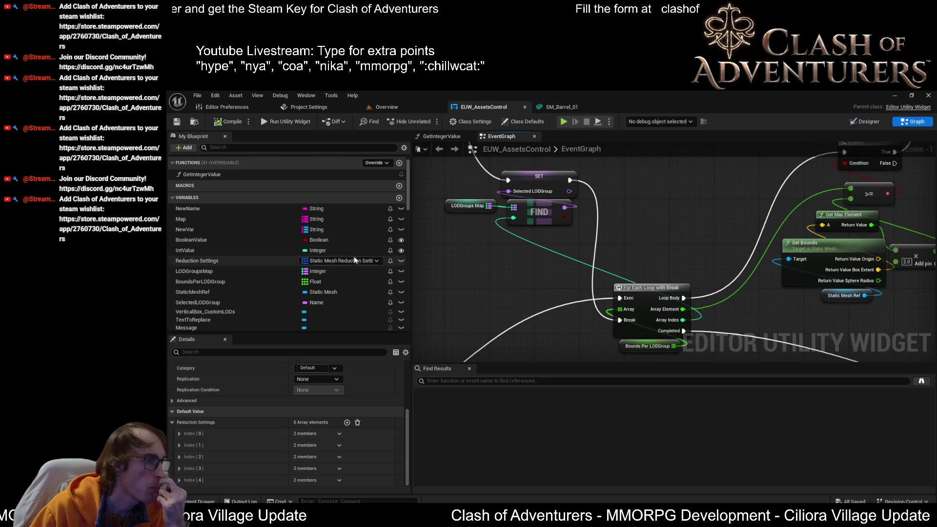
Add a new variable in My Blueprint, starting from the Reduction Settings variable.
left_click(278, 262)
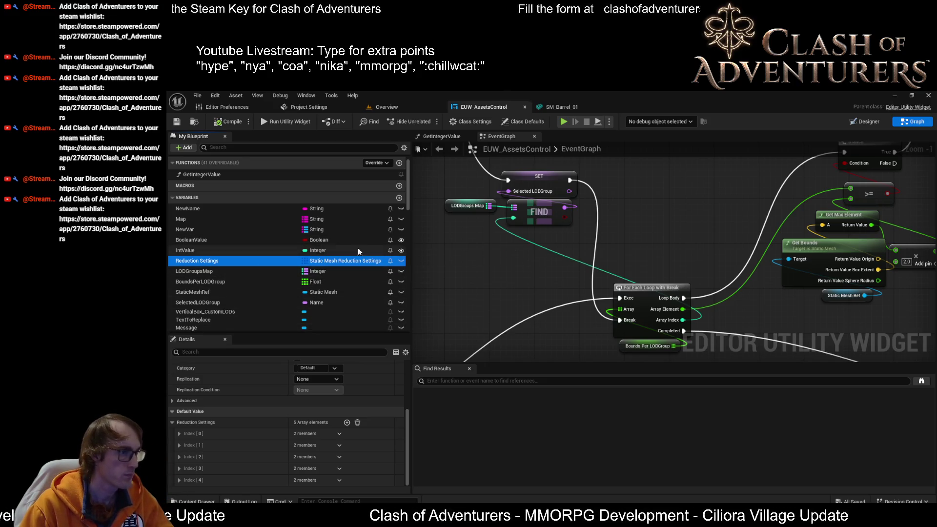
left_click(400, 198)
left_click(400, 198)
type("ReductionSettingsByGroup")
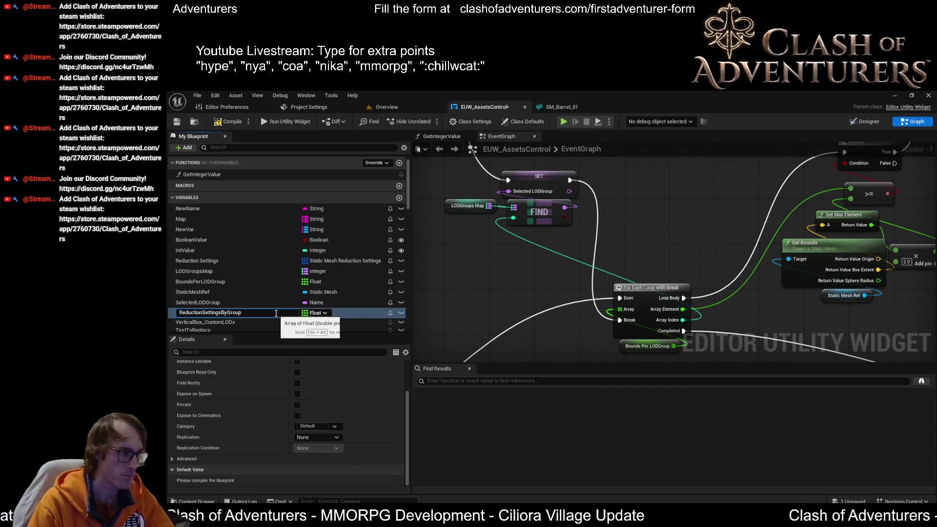
Commit the name ReductionSettingsByGroup, review the LODGroups Map defaults, and save the blueprint.
key("Return")
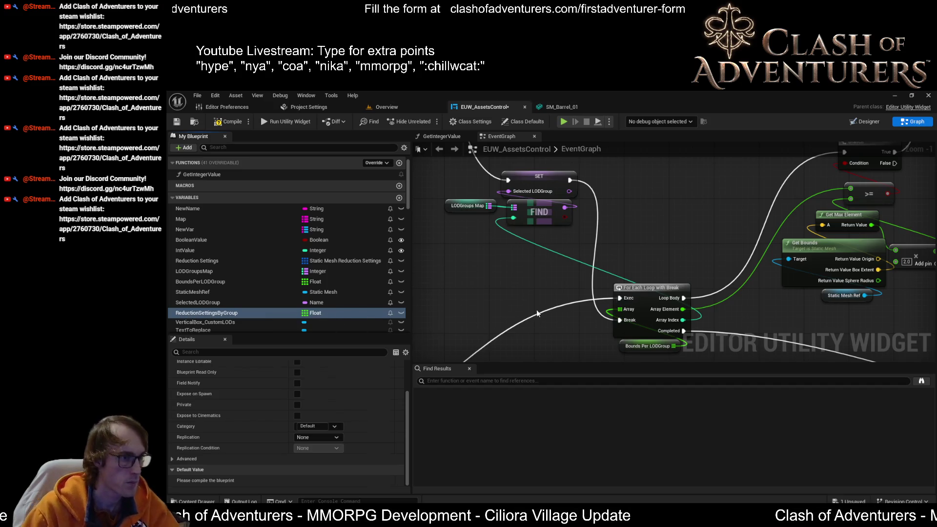
left_click_drag(540, 304, 605, 304)
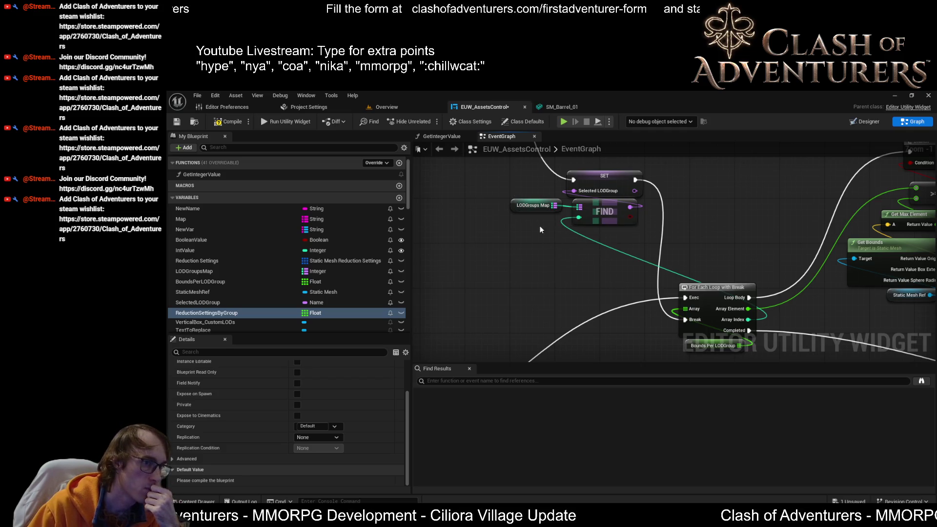
left_click(533, 205)
scroll(354, 439, "down", 5)
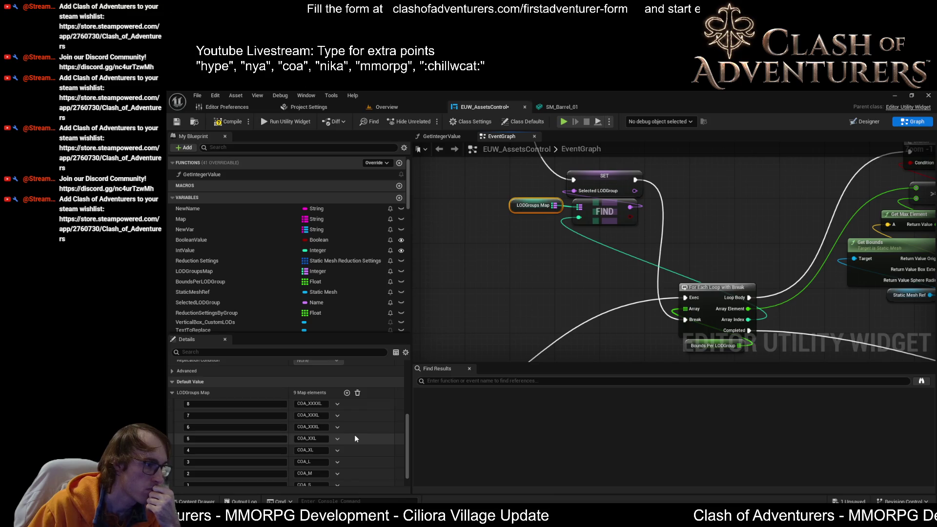
scroll(354, 438, "up", 5)
left_click(177, 122)
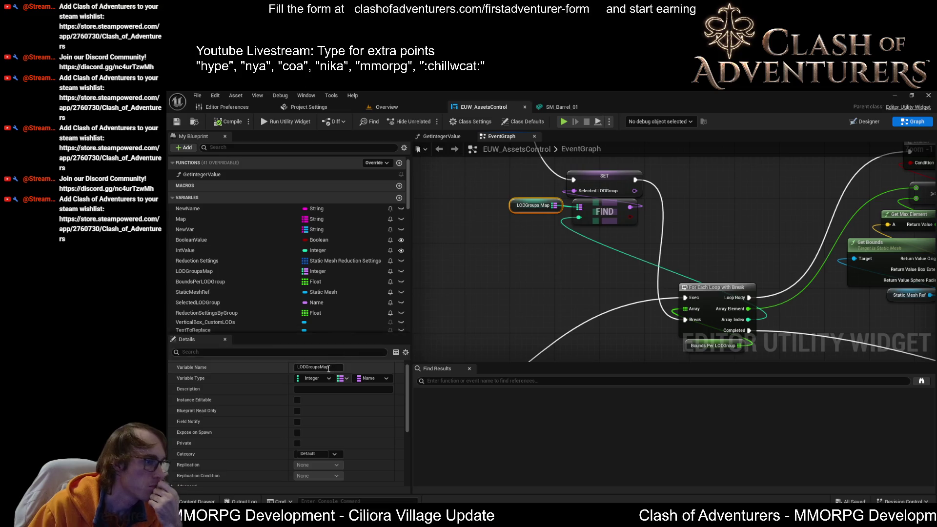
Inspect the SelectedLODGroup variable, then select ReductionSettingsByGroup.
left_click(215, 305)
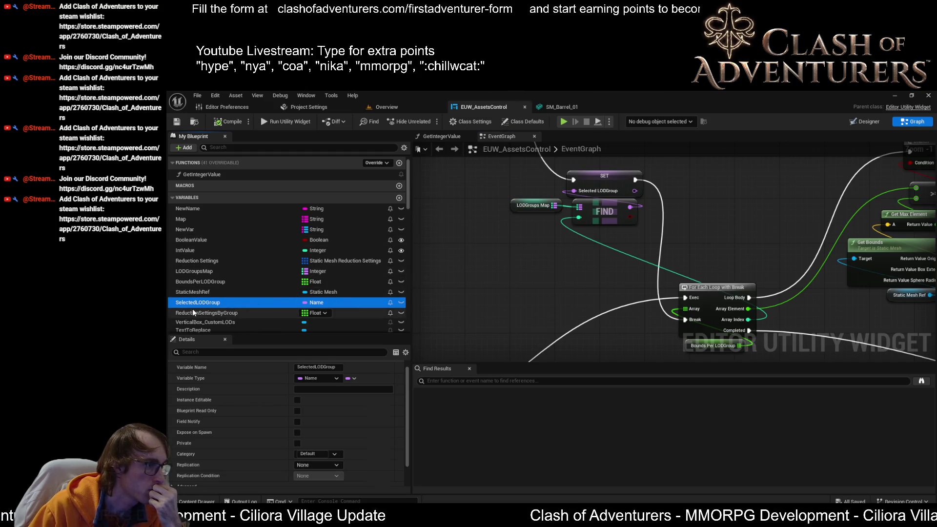
scroll(225, 266, "up", 2)
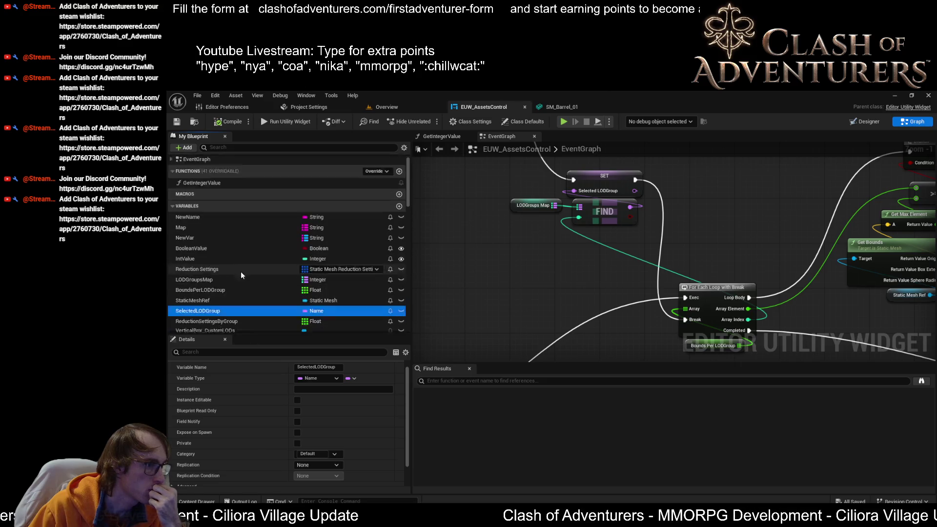
scroll(244, 275, "down", 3)
scroll(248, 282, "up", 3)
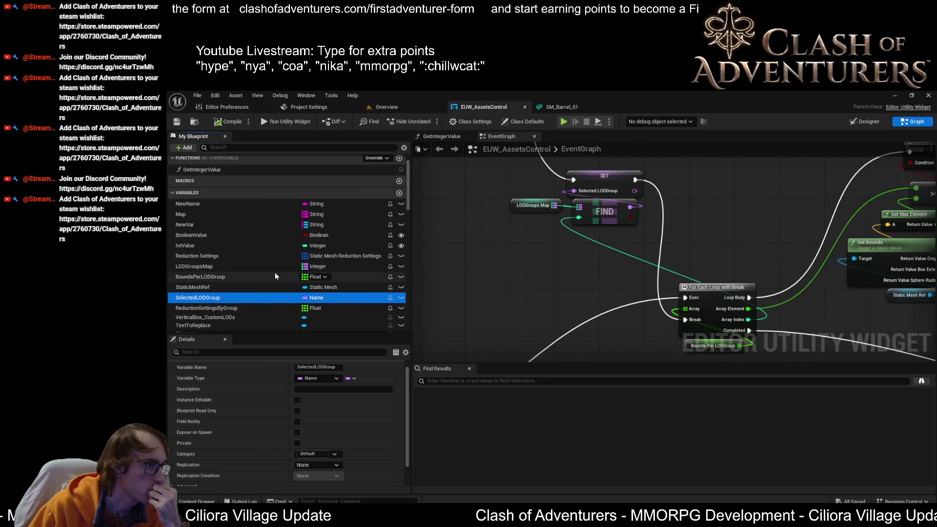
left_click(273, 308)
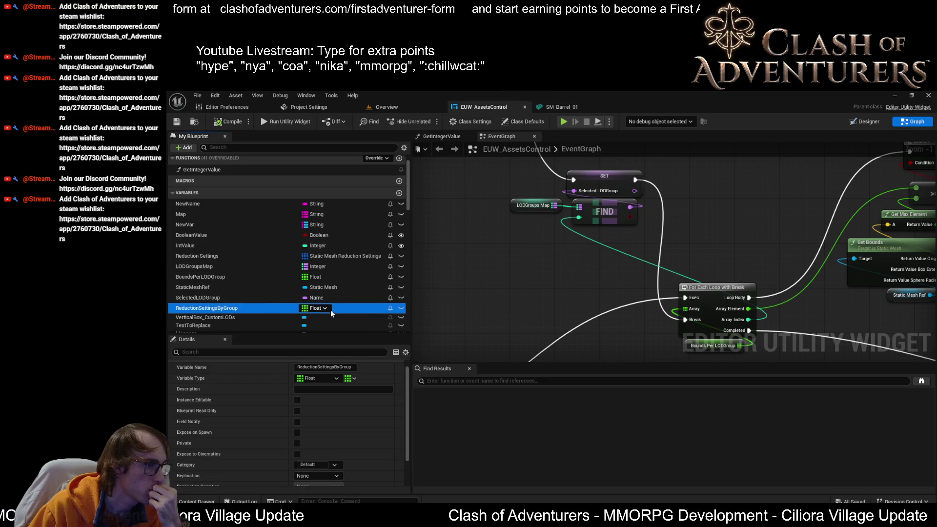
Set the ReductionSettingsByGroup variable's type to String.
scroll(332, 319, "down", 2)
left_click(328, 378)
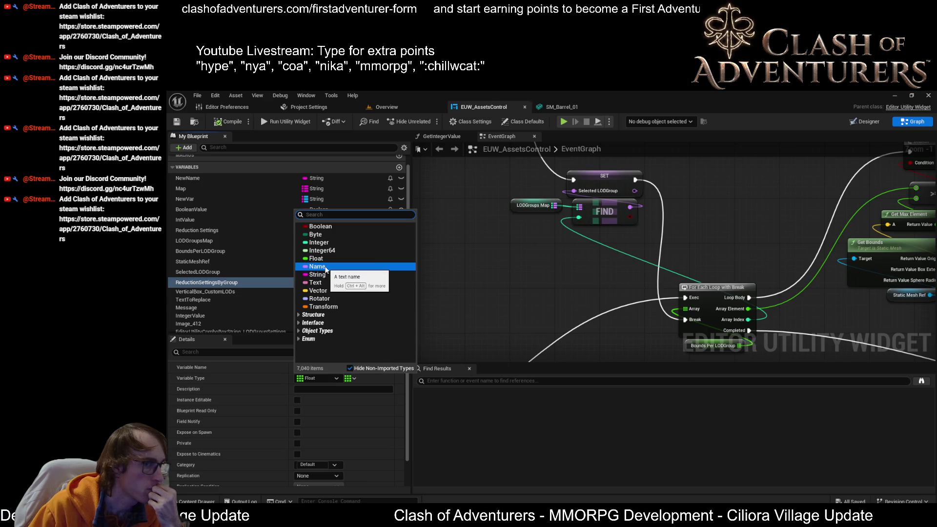
left_click_drag(488, 244, 626, 290)
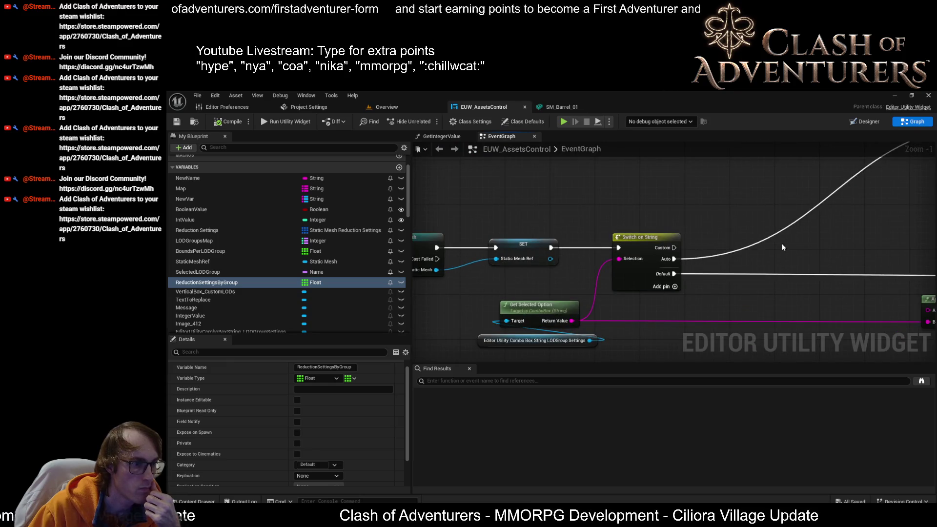
scroll(795, 227, "up", 1)
left_click_drag(796, 227, 663, 195)
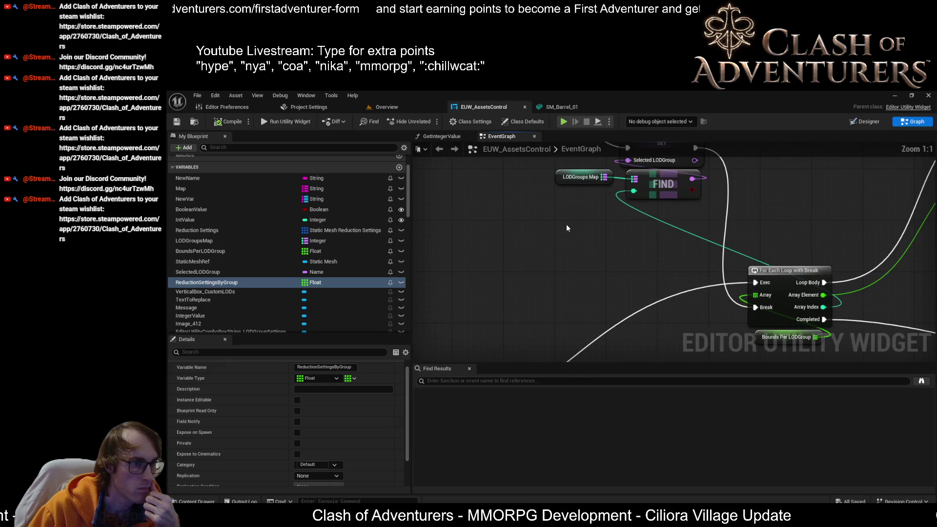
left_click(313, 282)
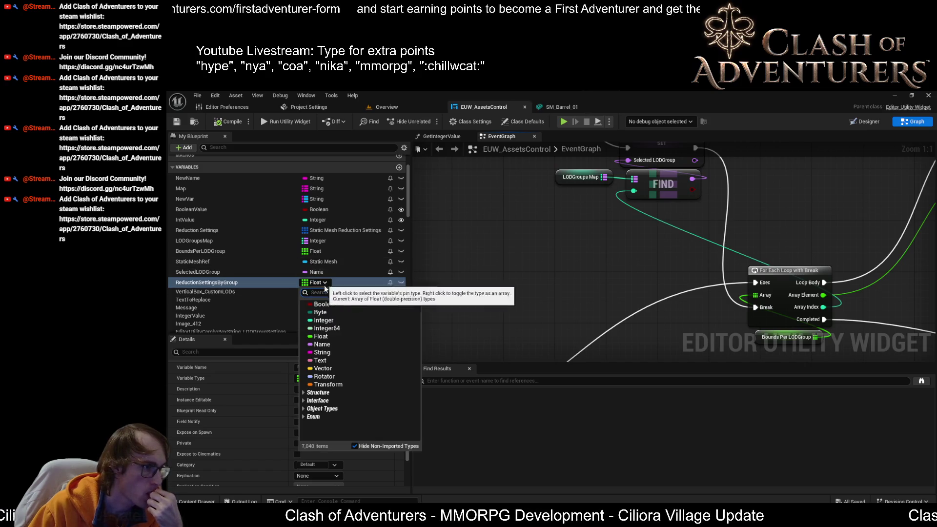
left_click(322, 352)
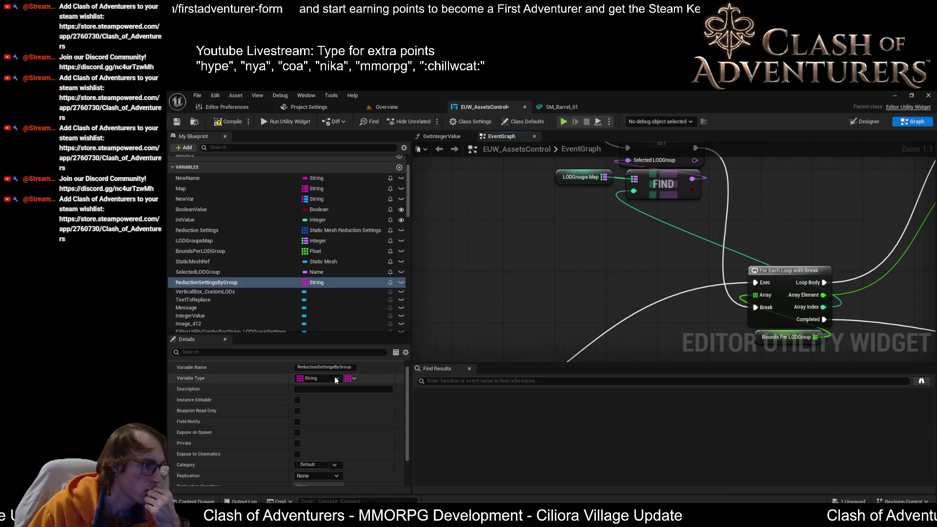
Make ReductionSettingsByGroup a String-keyed map with ST Static Mesh Reduction Settings values.
left_click(352, 379)
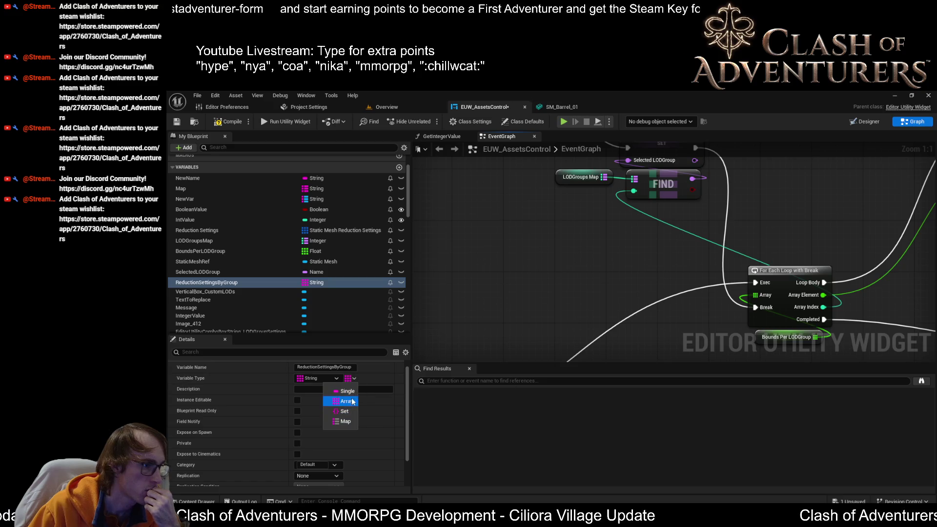
left_click(357, 421)
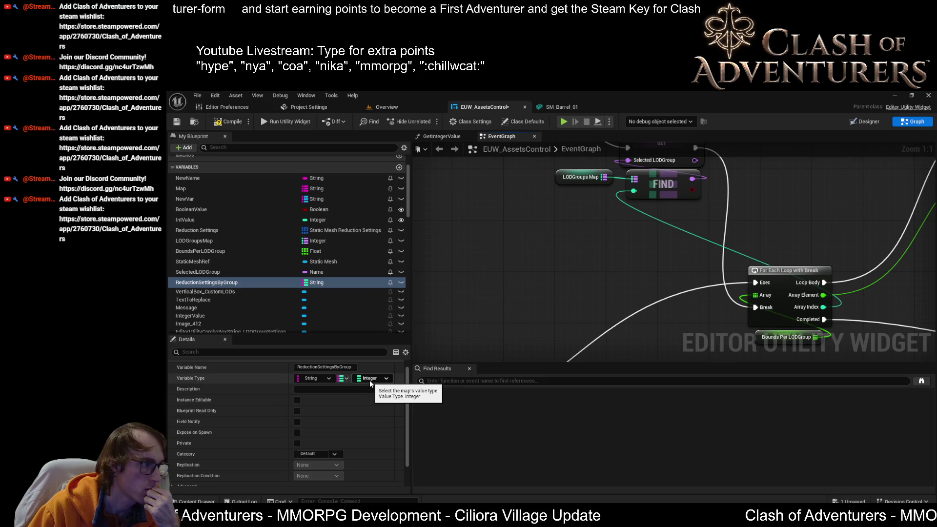
left_click(372, 379)
type("t_stati")
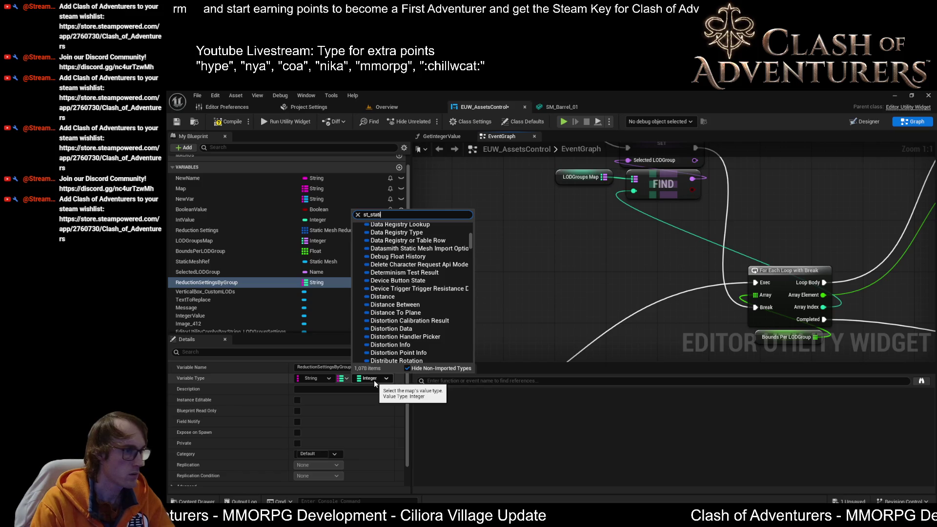
left_click(414, 234)
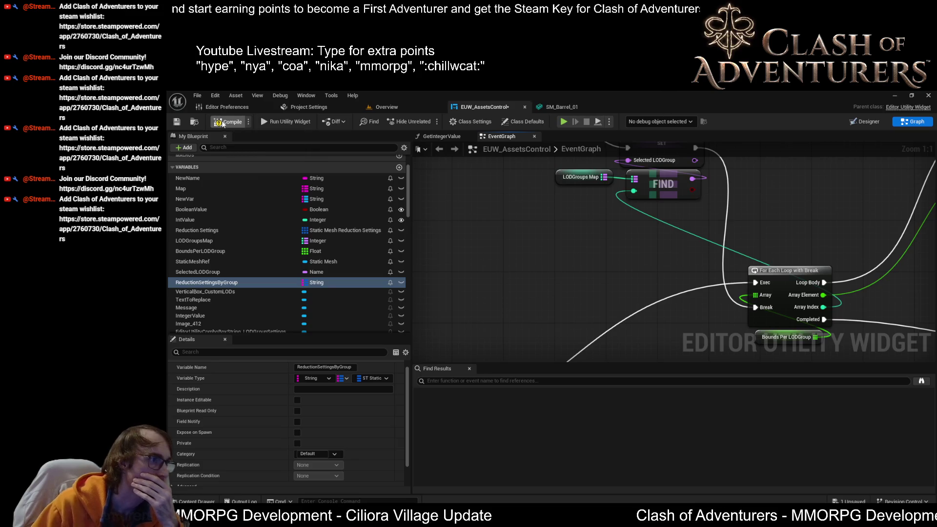
Save the widget blueprint and pan the graph to the reduction options node.
left_click(175, 126)
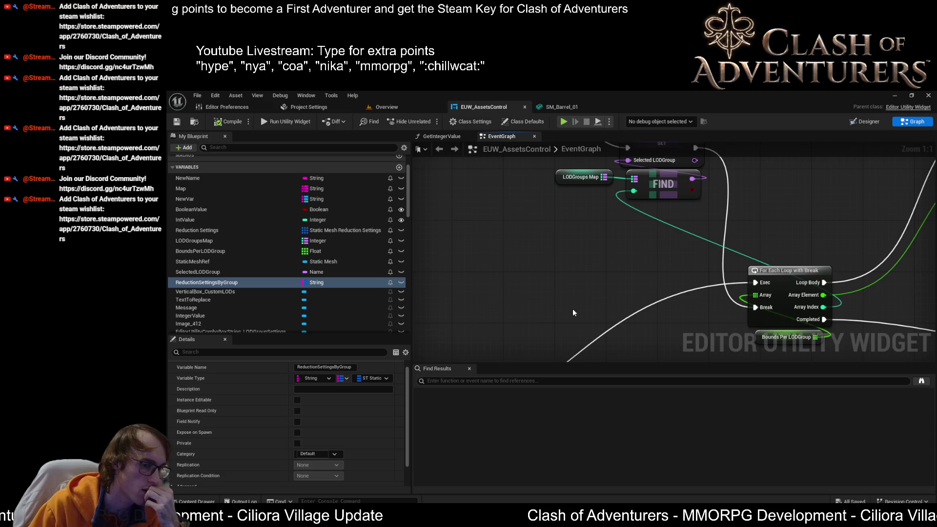
scroll(573, 318, "down", 3)
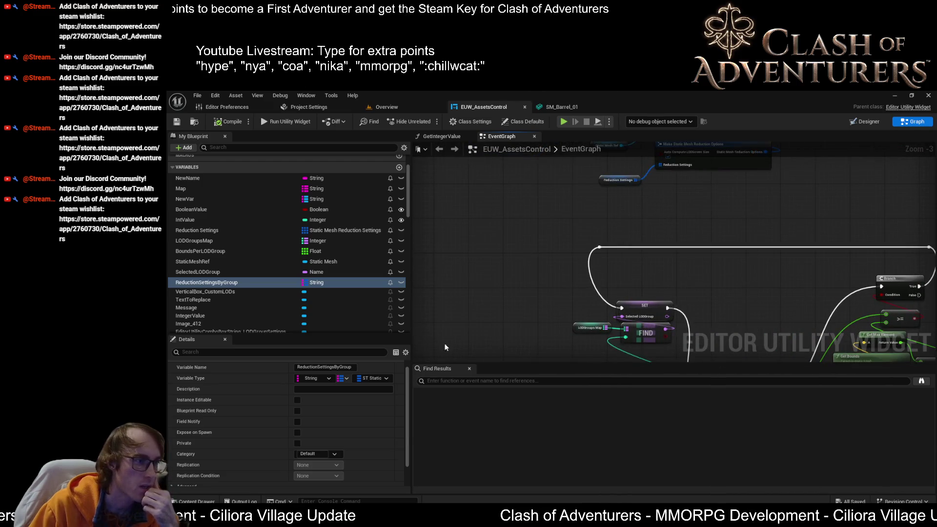
scroll(584, 347, "down", 1)
scroll(688, 202, "up", 4)
left_click_drag(543, 307, 551, 267)
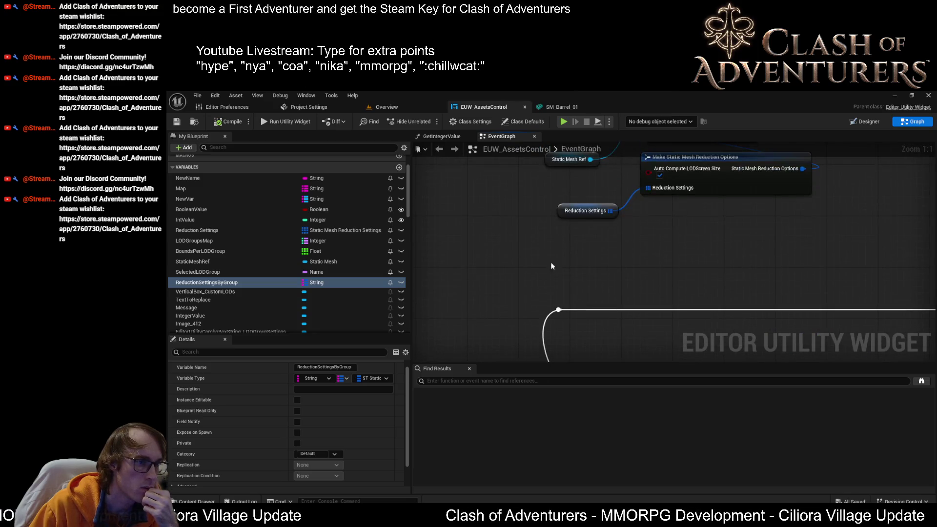
Switch the map's value type to Static Mesh Reduction Settings, compile, and add a default entry.
left_click(386, 379)
type("reduction")
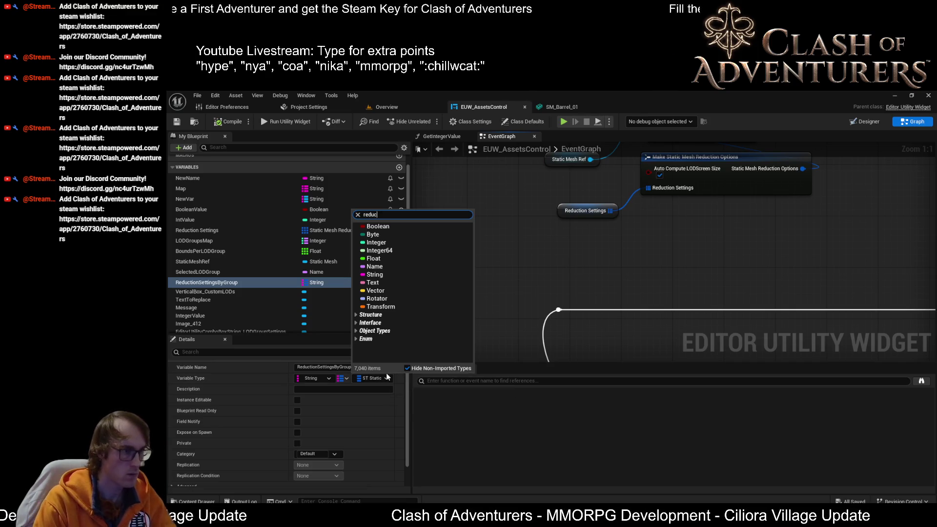
type(" setti")
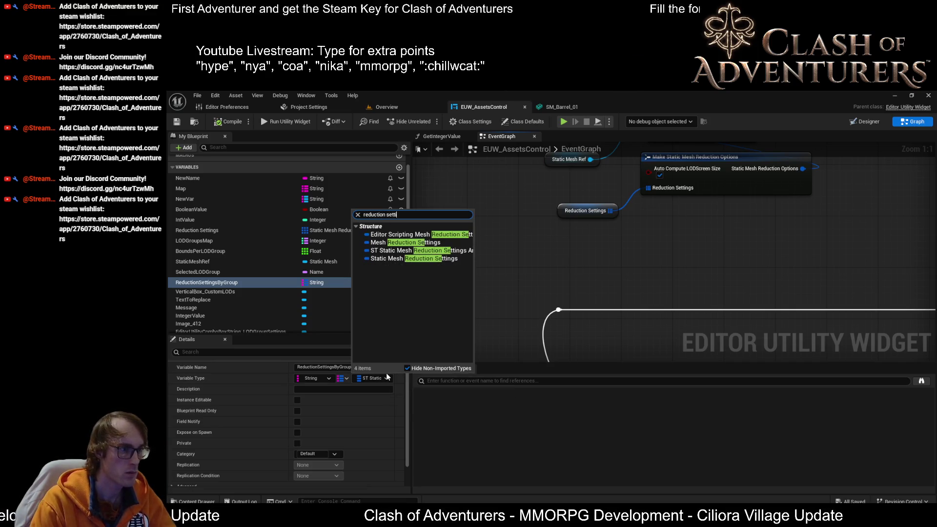
type("ngs")
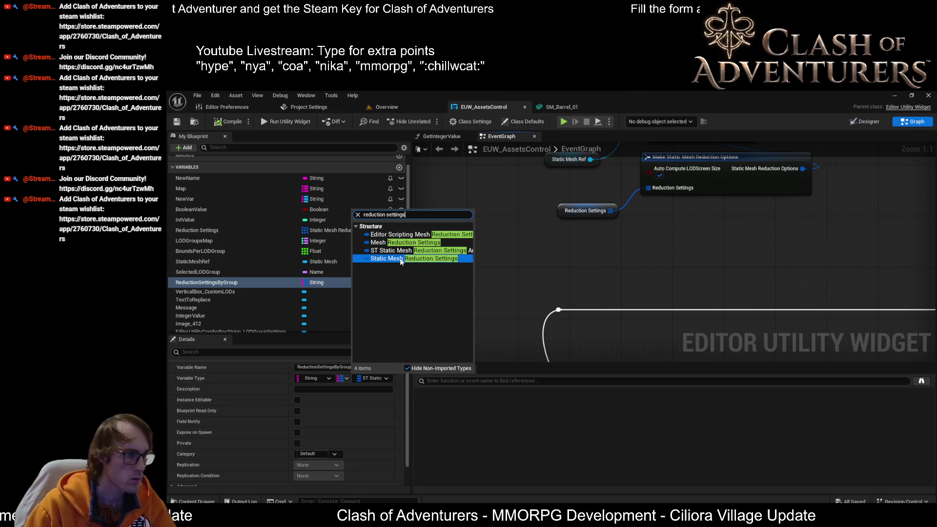
left_click(400, 260)
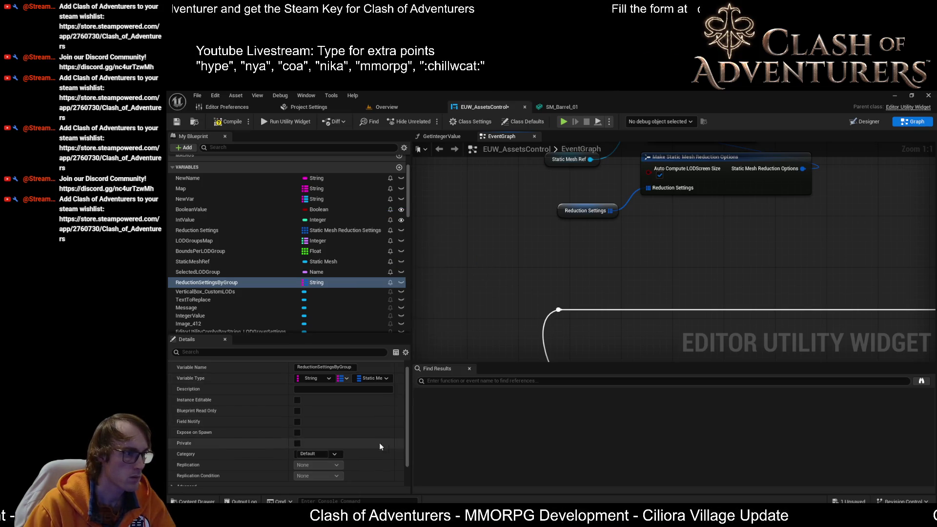
left_click(231, 122)
scroll(345, 402, "down", 1)
left_click(347, 481)
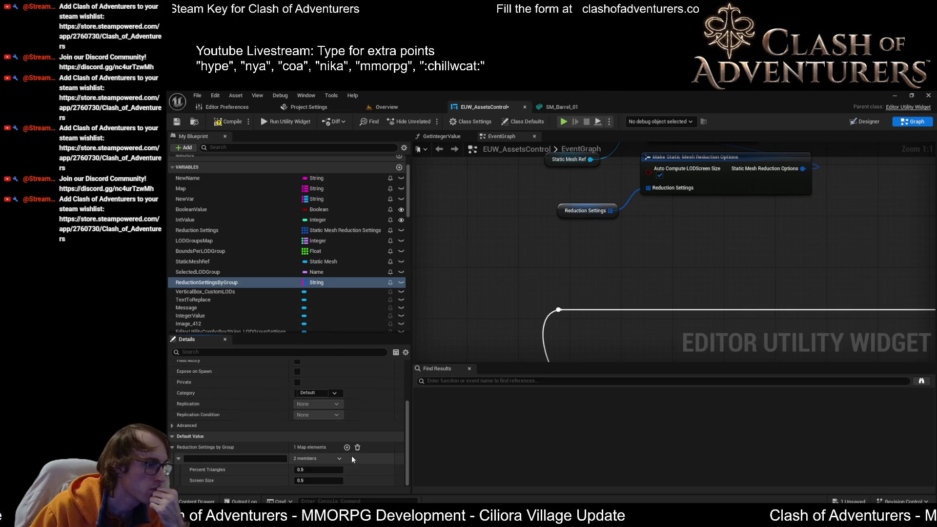
Change the map's value type back to ST Static Mesh Reduction Settings and compile.
scroll(365, 403, "up", 3)
left_click(391, 385)
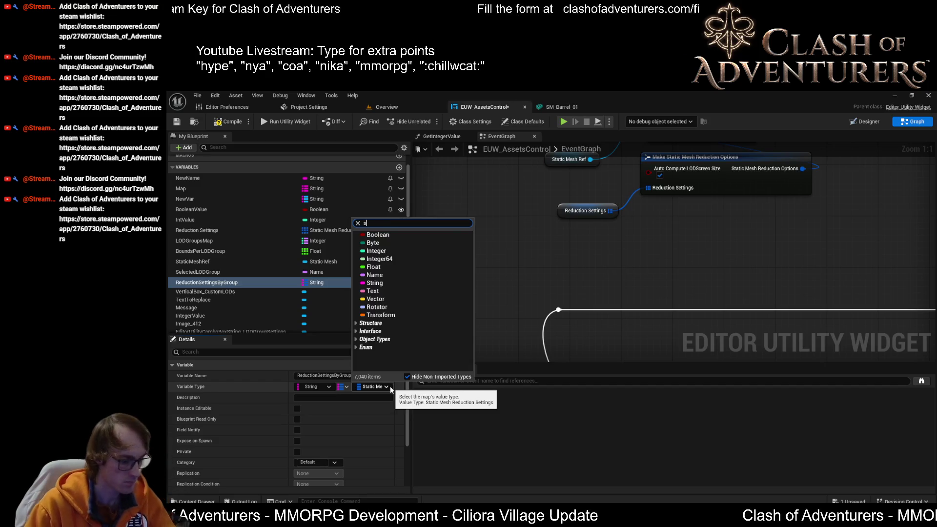
type("st redu")
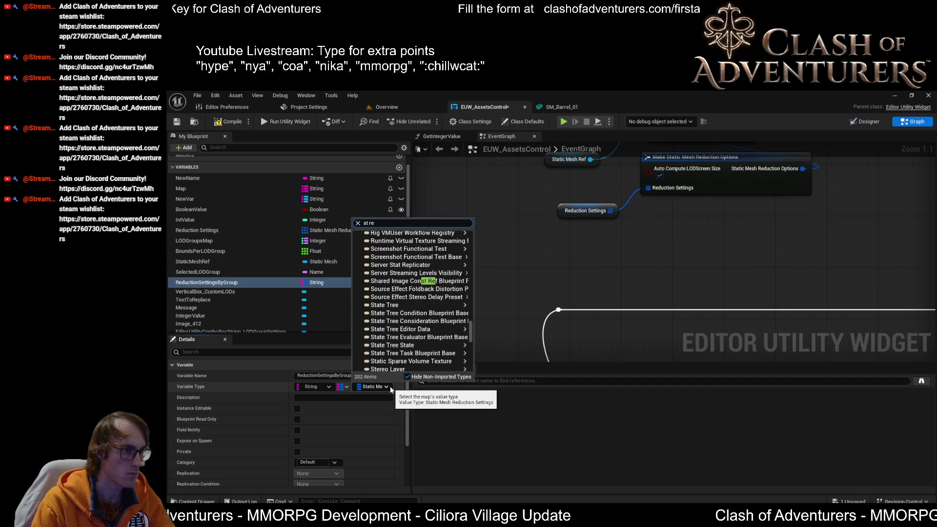
type("ction")
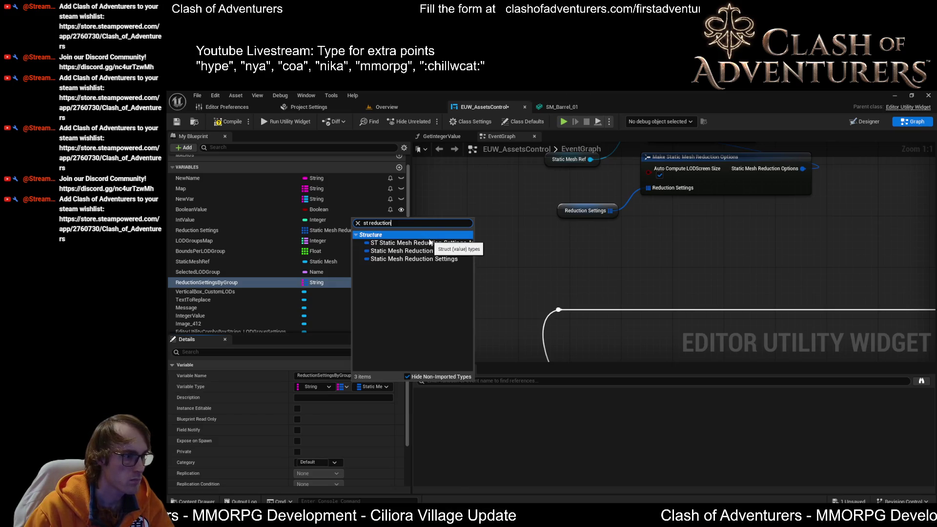
left_click(388, 388)
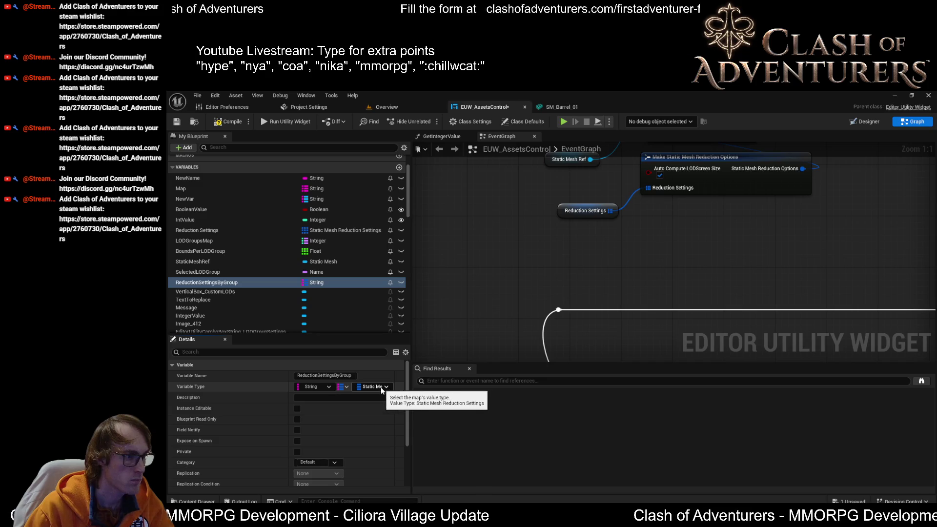
left_click(346, 387)
left_click(348, 386)
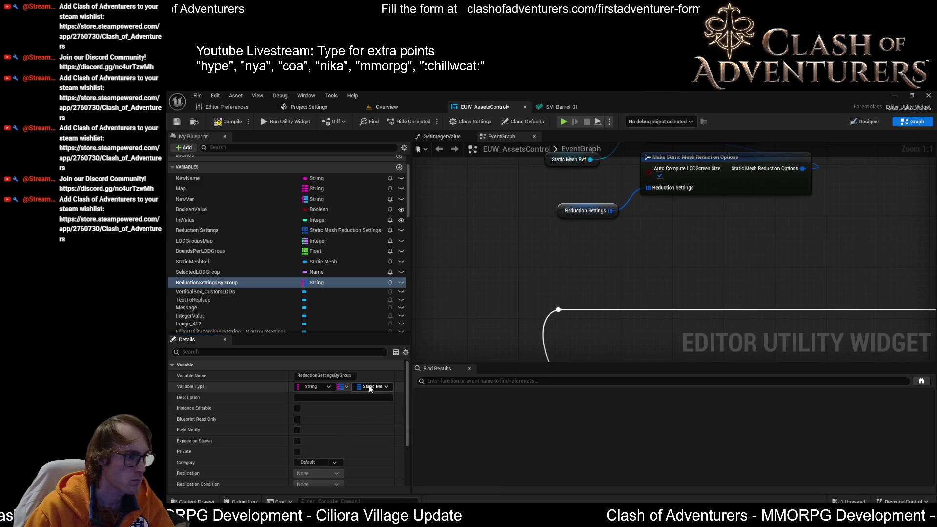
left_click(367, 386)
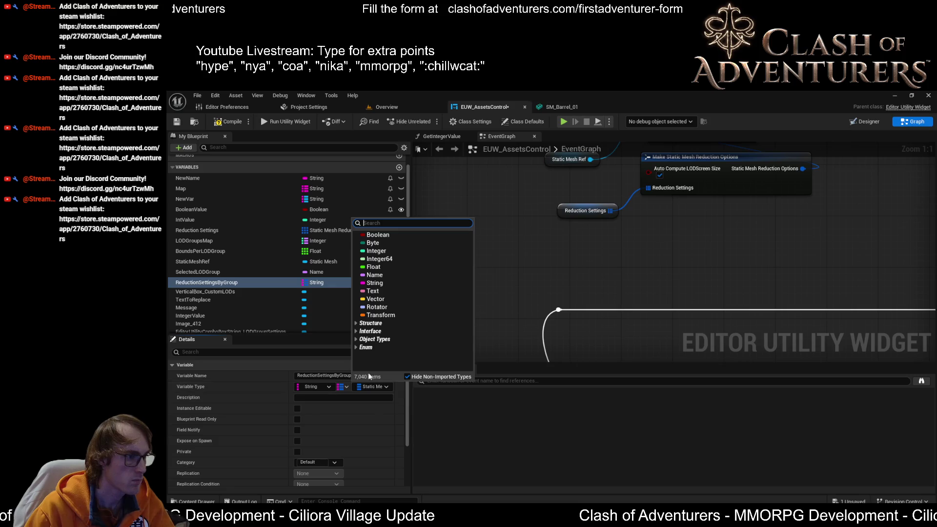
type("st")
mouse_move(369, 329)
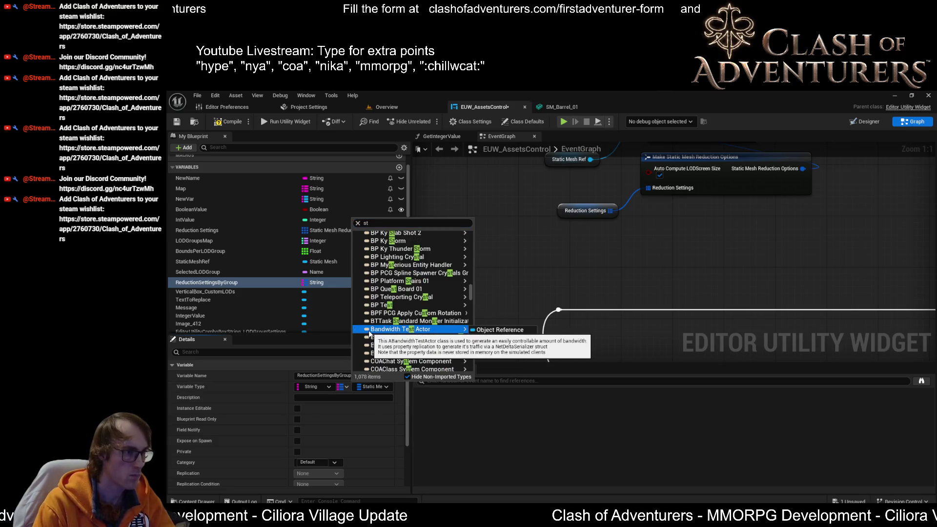
left_click(425, 223)
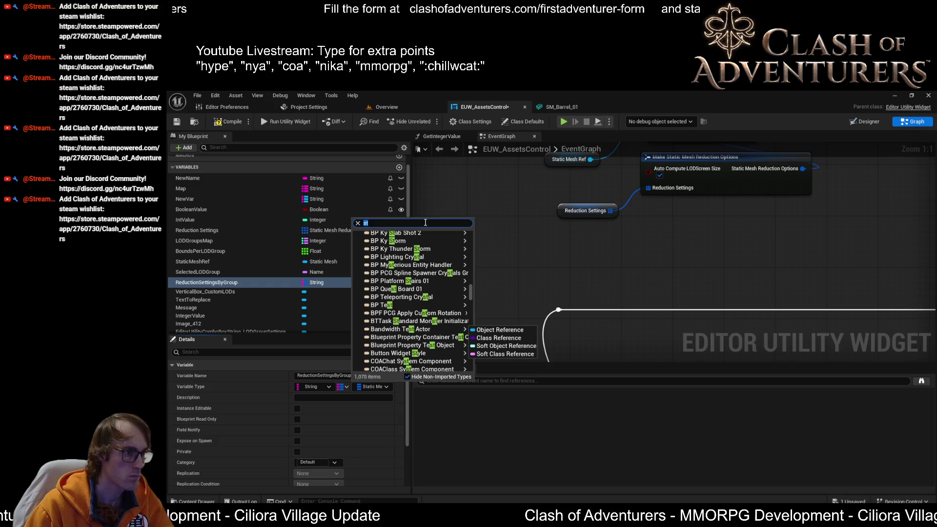
type(" reduction")
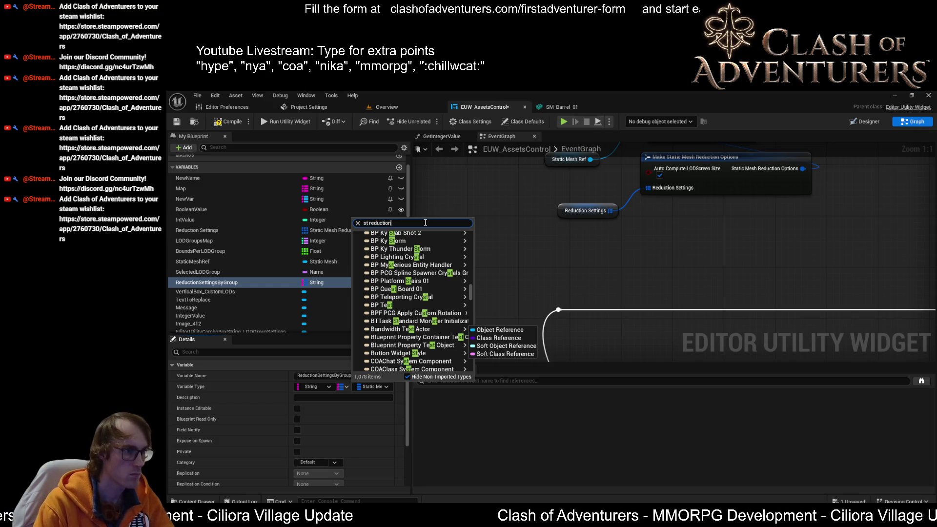
left_click(429, 244)
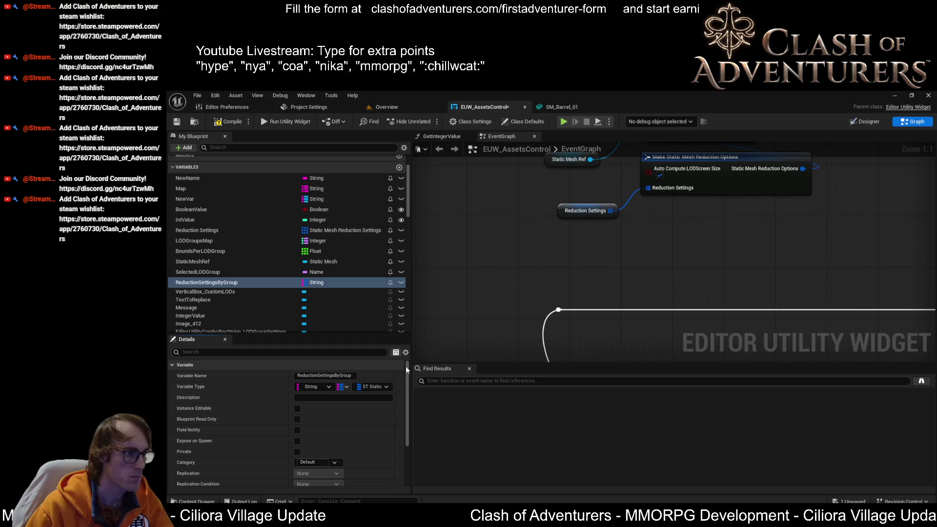
left_click(227, 122)
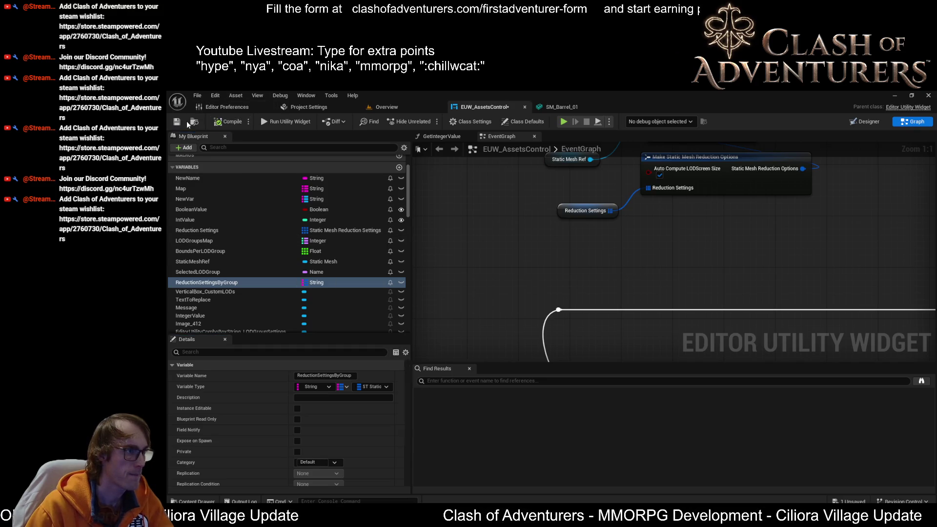
Add a default ReductionSettingsByGroup entry with the key XS.
scroll(323, 420, "down", 2)
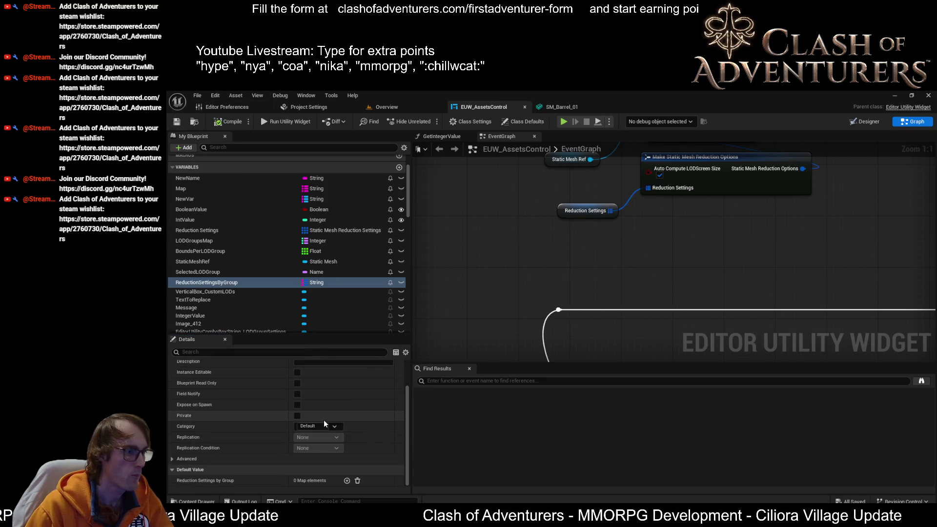
left_click(347, 480)
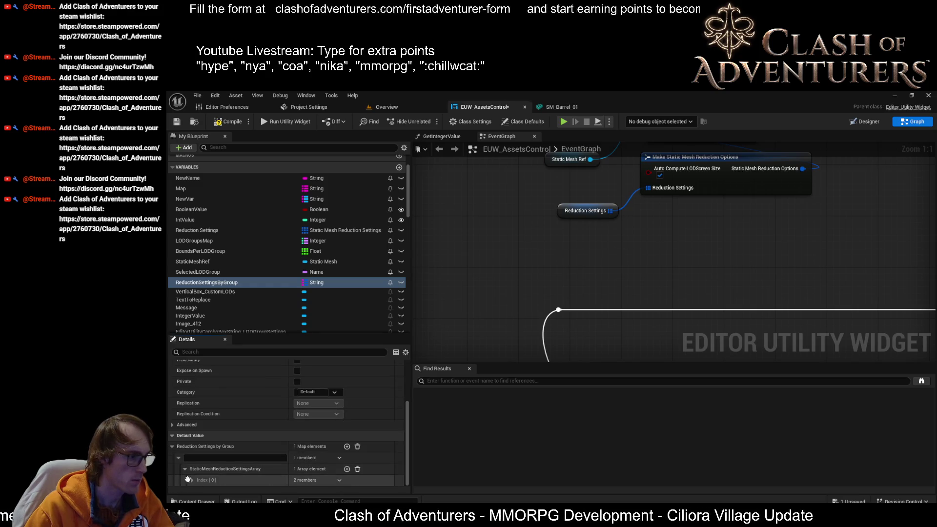
left_click(192, 480)
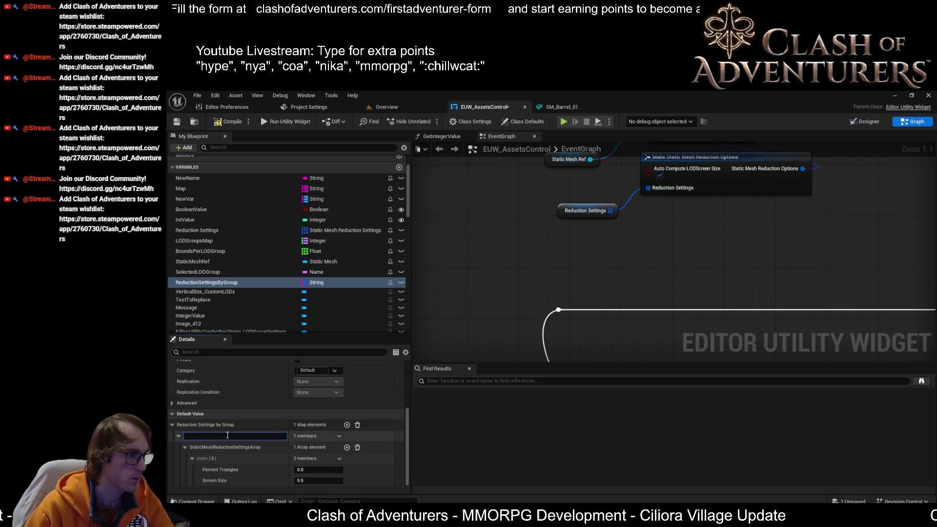
type("XS")
key("Return")
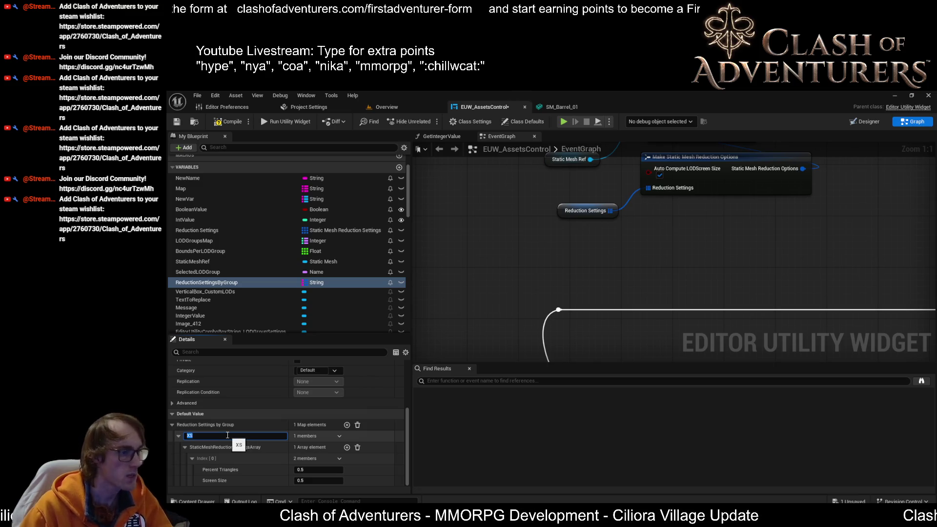
left_click(350, 414)
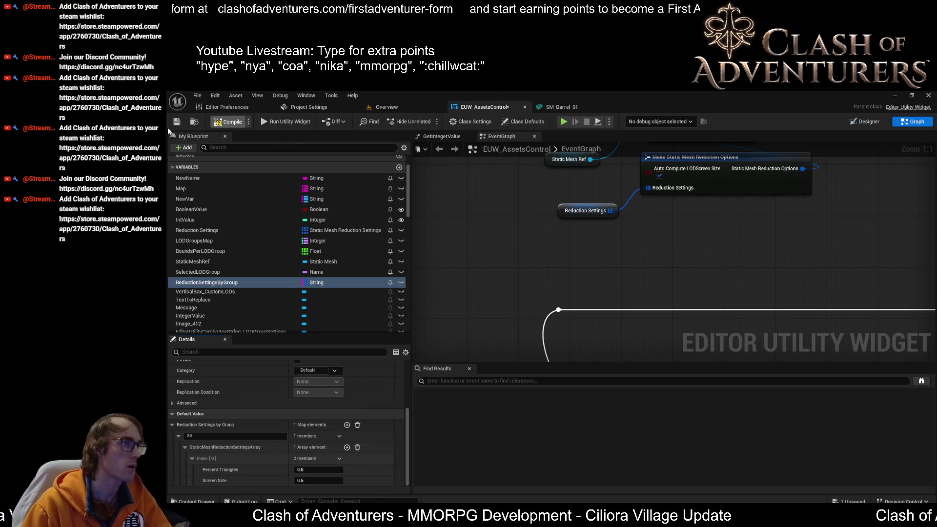
Compile and save the widget blueprint.
key("F7")
key("ctrl+s")
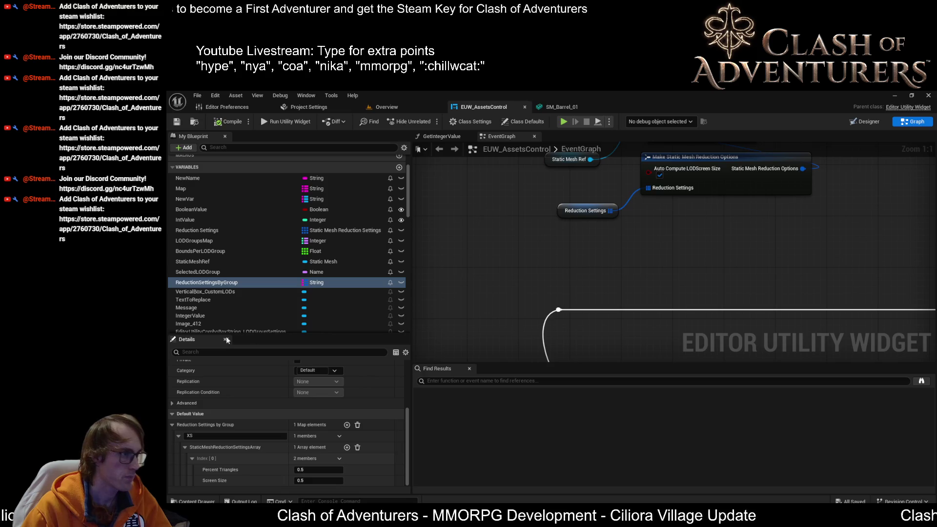
left_click(177, 122)
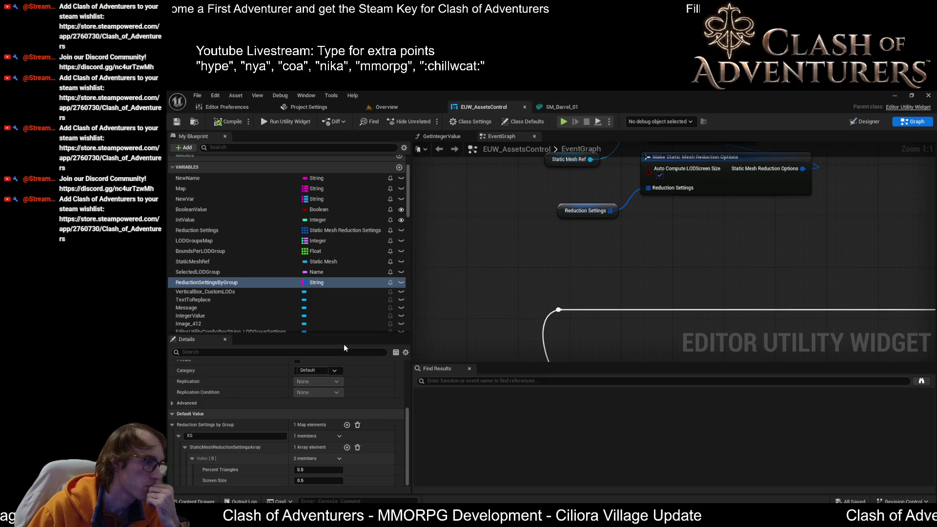
Grow XS's reduction settings array to four elements, expand Indexes 1 and 2, then switch to SM_Barrel_01.
left_click_drag(344, 333, 344, 293)
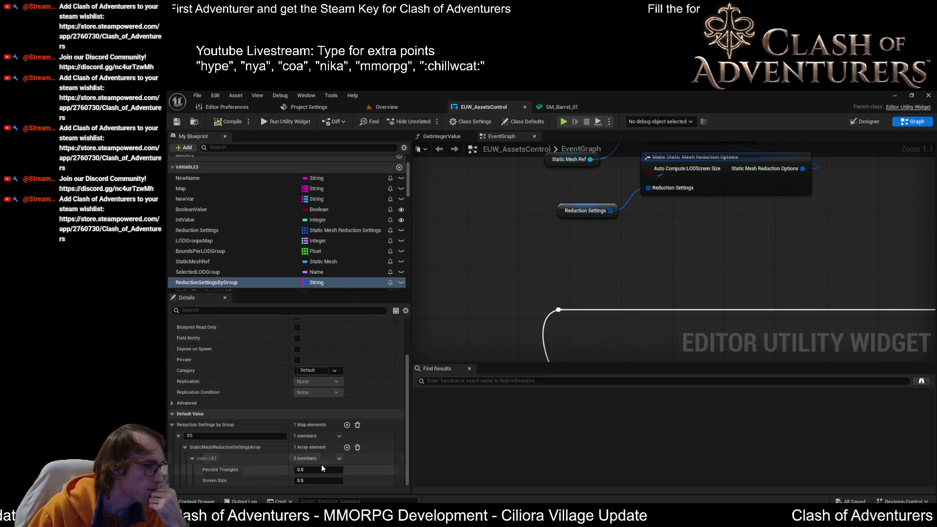
left_click(347, 447)
left_click(347, 447)
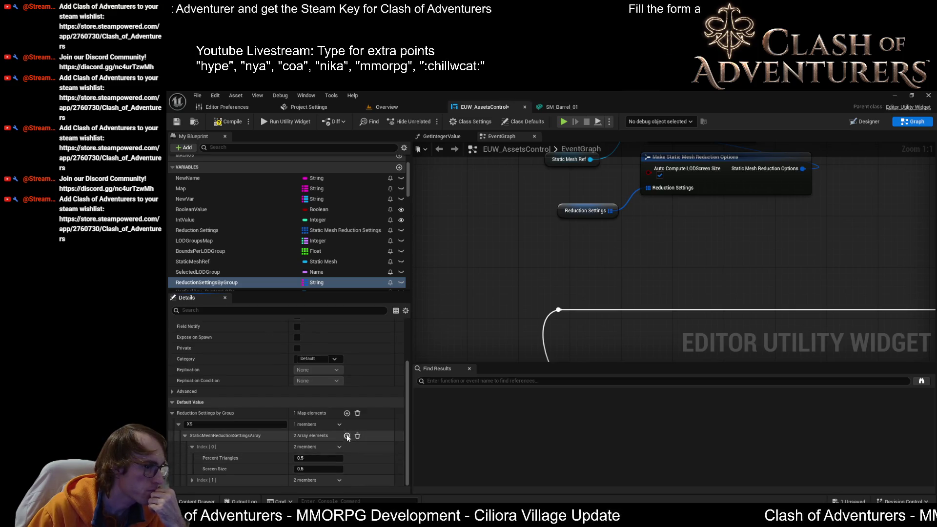
left_click(347, 436)
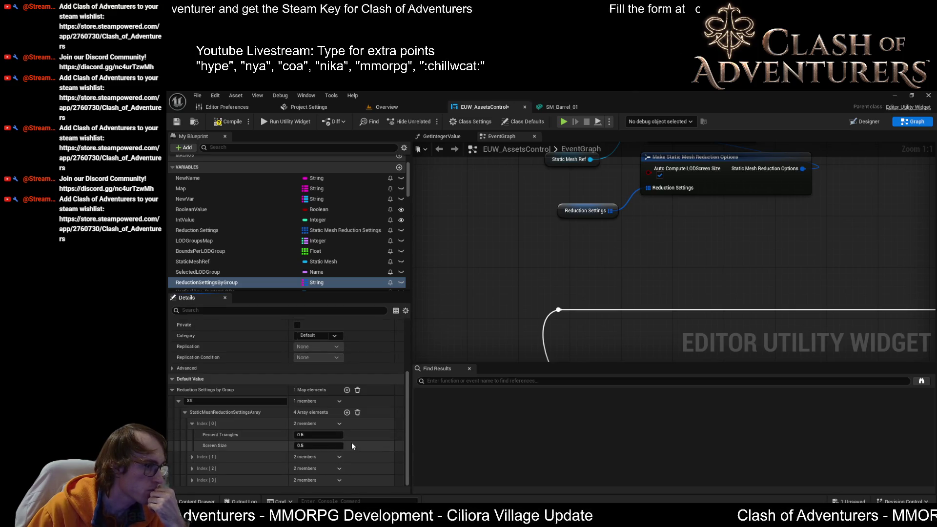
left_click(191, 456)
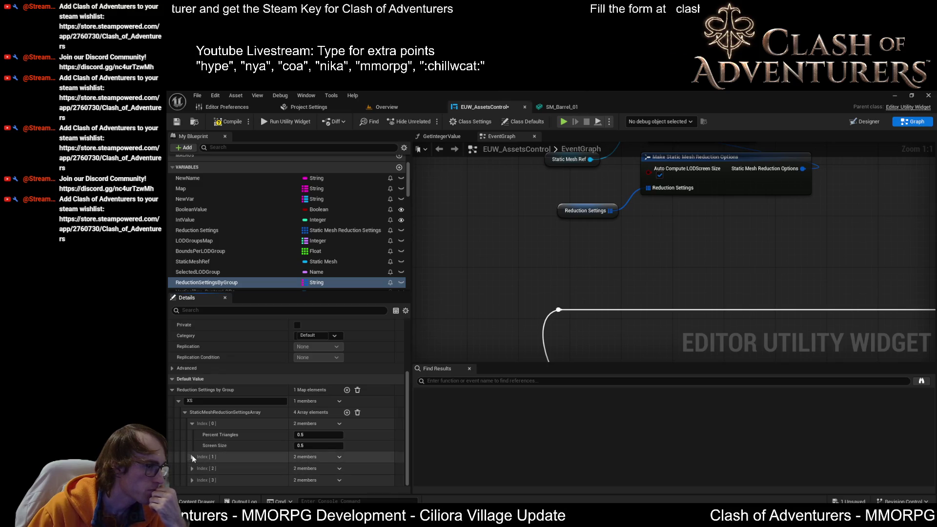
scroll(195, 468, "down", 2)
left_click(195, 469)
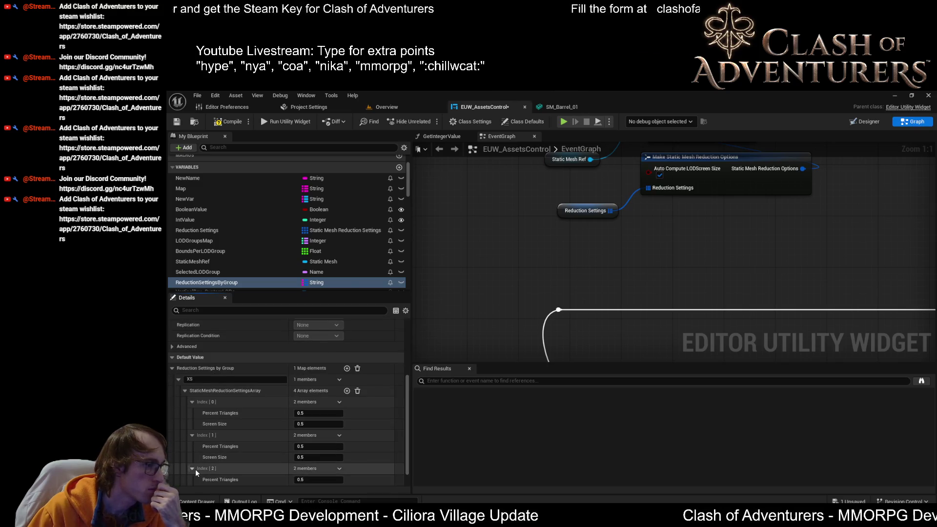
scroll(196, 479, "down", 2)
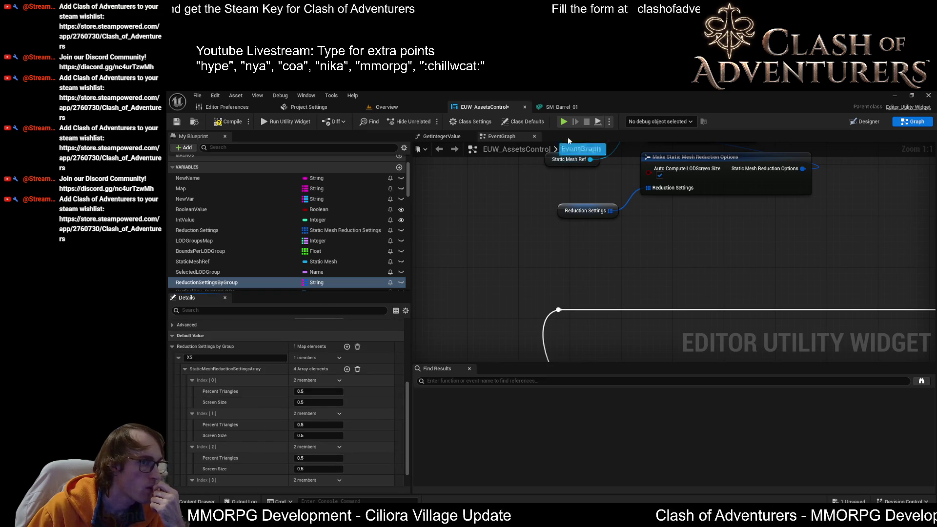
left_click(571, 108)
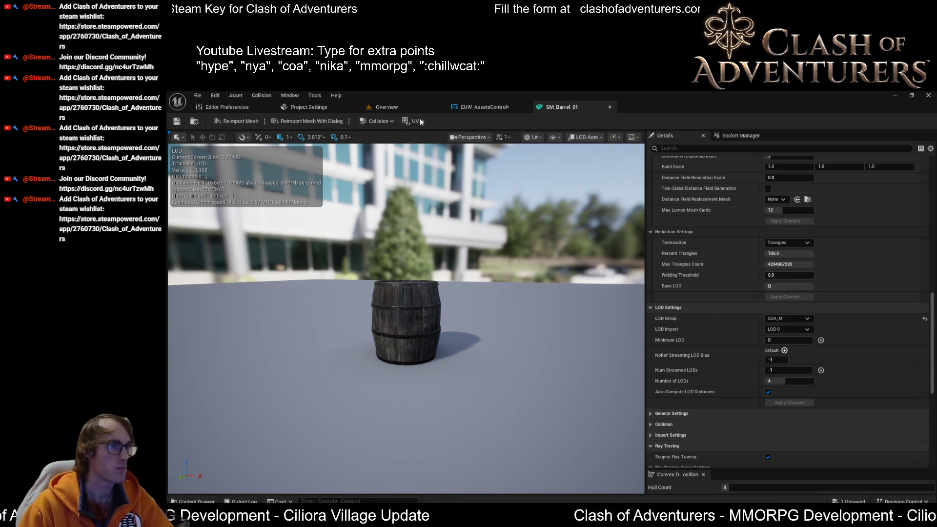
Save EUW_AssetsControl from its tab, then bring the SM_Cliff mesh editor forward.
scroll(864, 407, "up", 3)
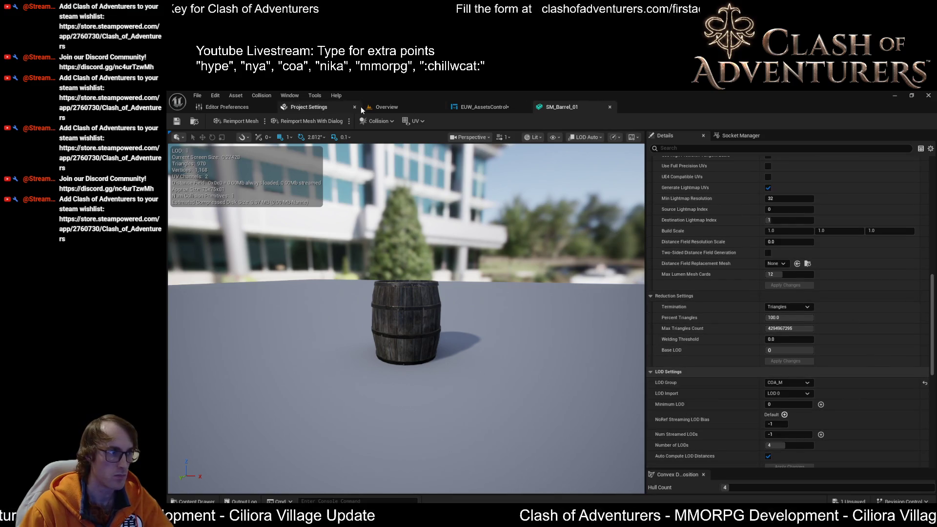
left_click(393, 107)
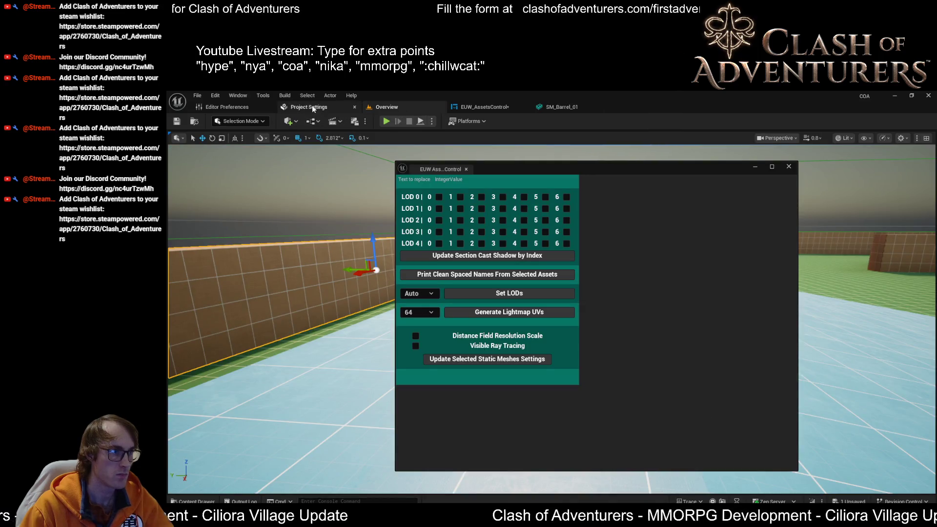
left_click(485, 107)
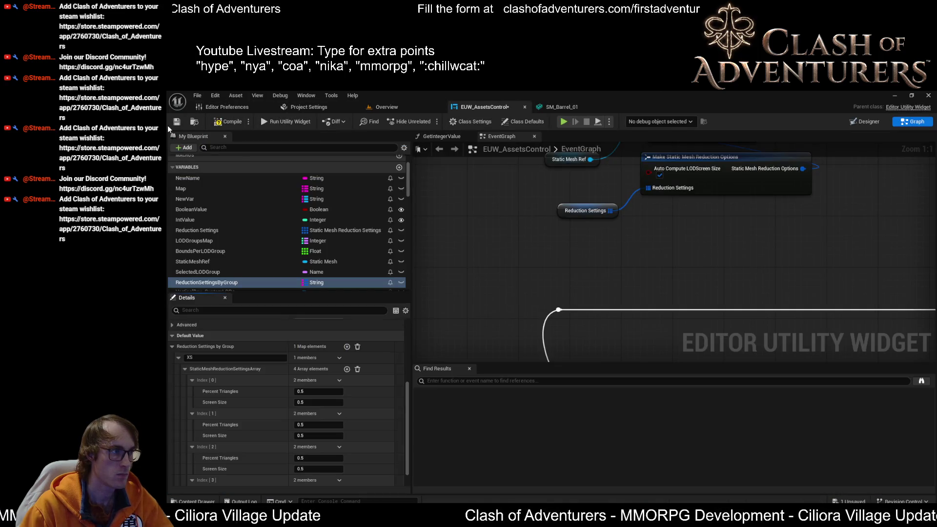
left_click(178, 122)
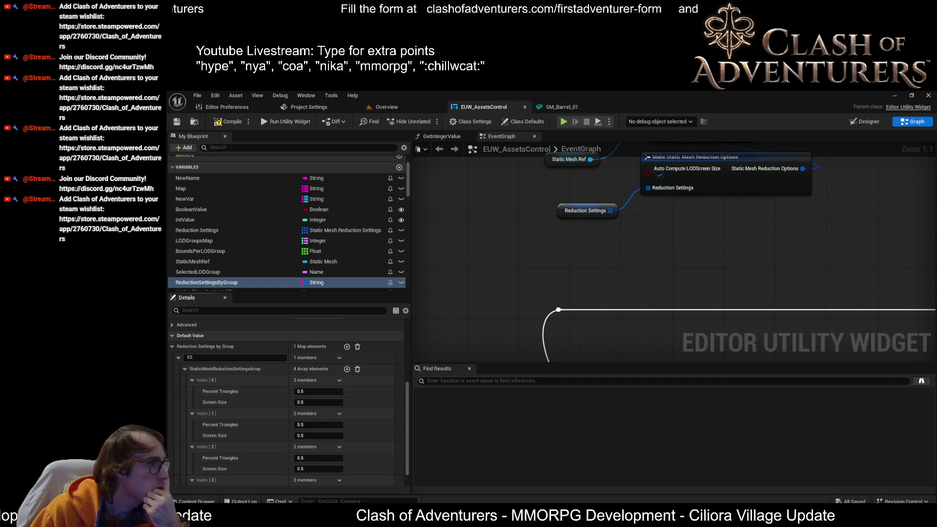
key("alt+Tab")
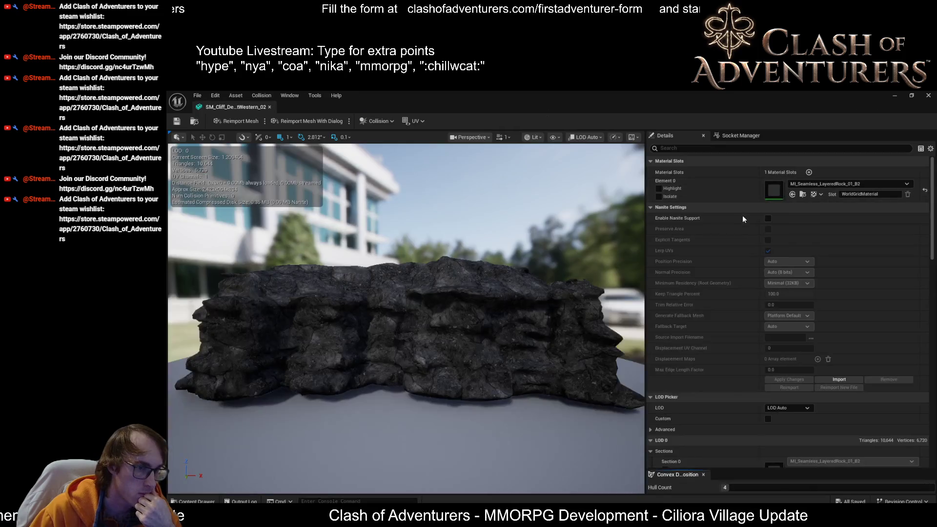
Zoom and orbit around the cliff rock to watch LODs switch, then snip its stats overlay.
scroll(406, 292, "down", 10)
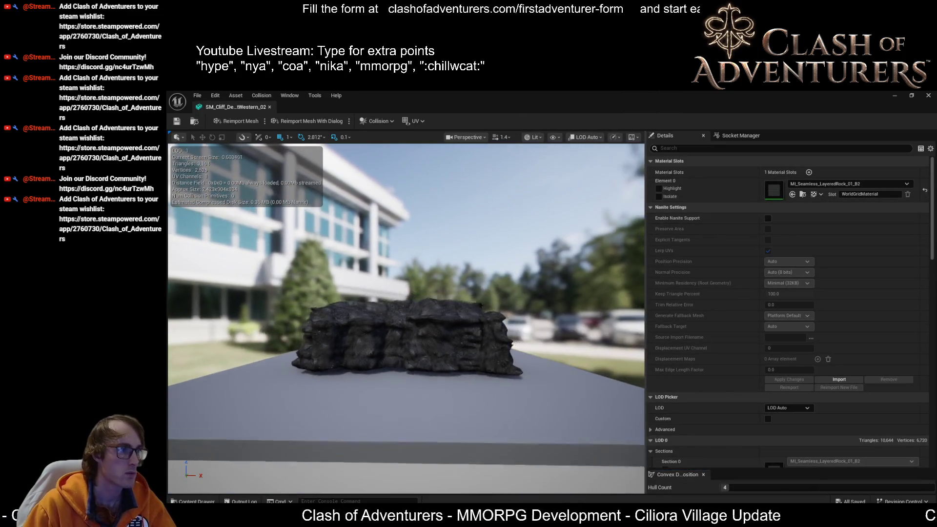
scroll(406, 293, "down", 5)
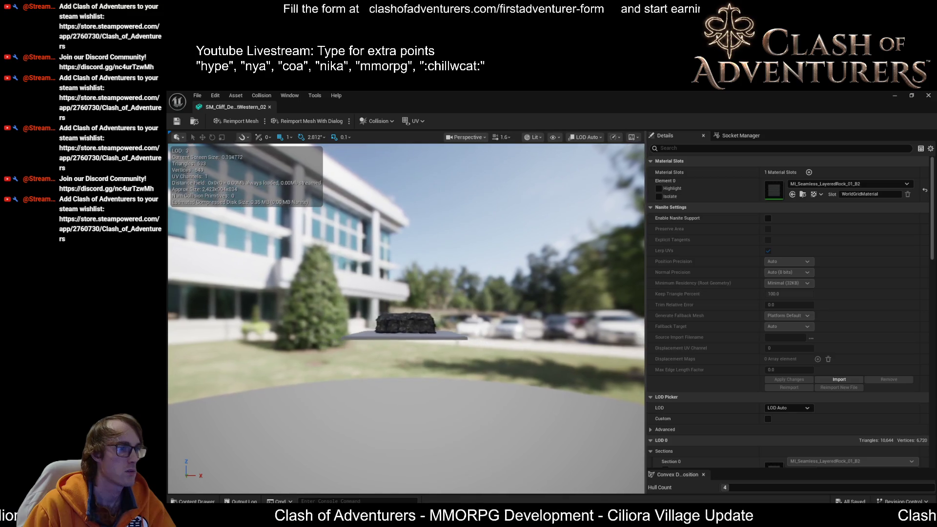
scroll(406, 318, "up", 15)
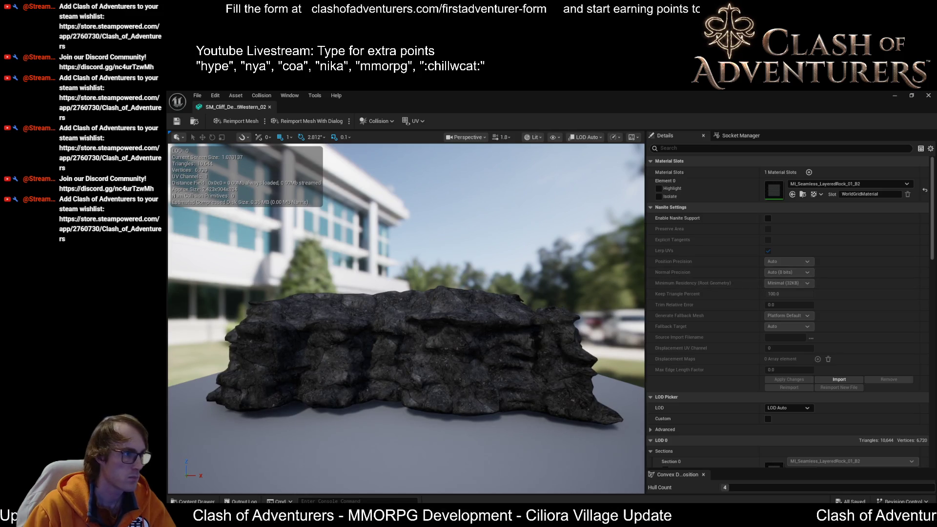
left_click_drag(405, 317, 406, 268)
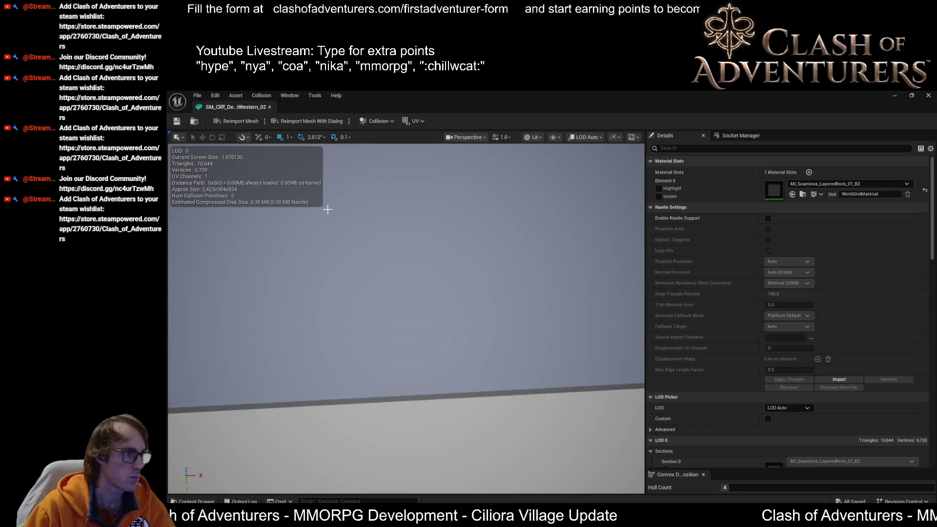
key("super+shift+s")
left_click_drag(341, 214, 171, 146)
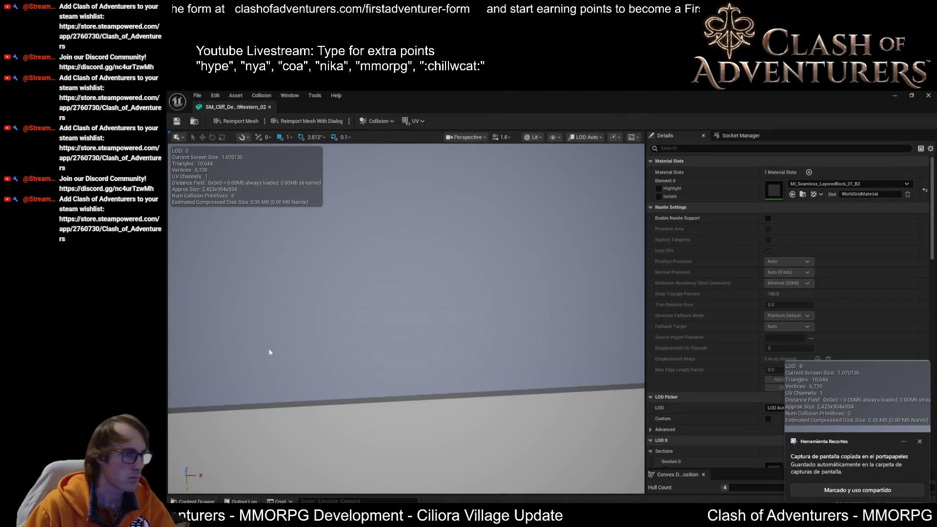
scroll(719, 349, "down", 10)
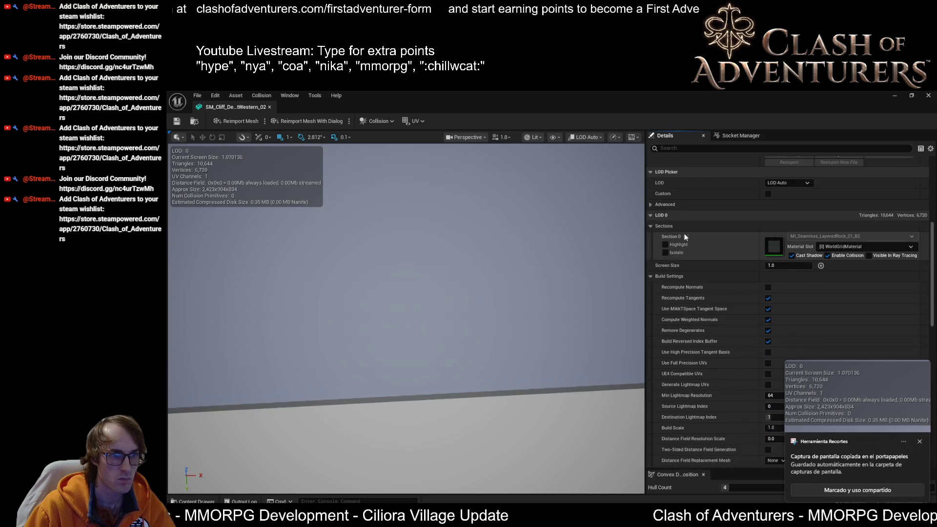
Enable Custom LOD picking and collapse LOD 0–2 sections and build settings to compare reductions.
left_click(650, 226)
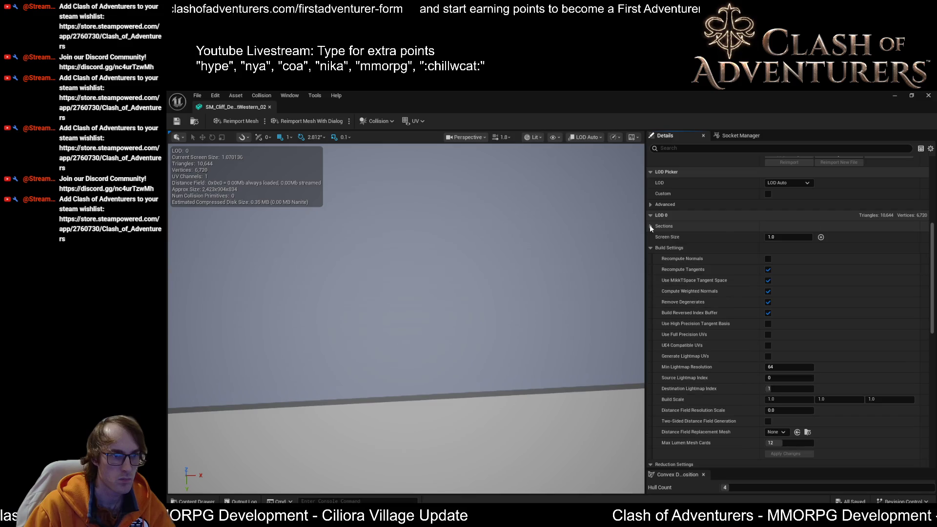
left_click(768, 194)
left_click(651, 291)
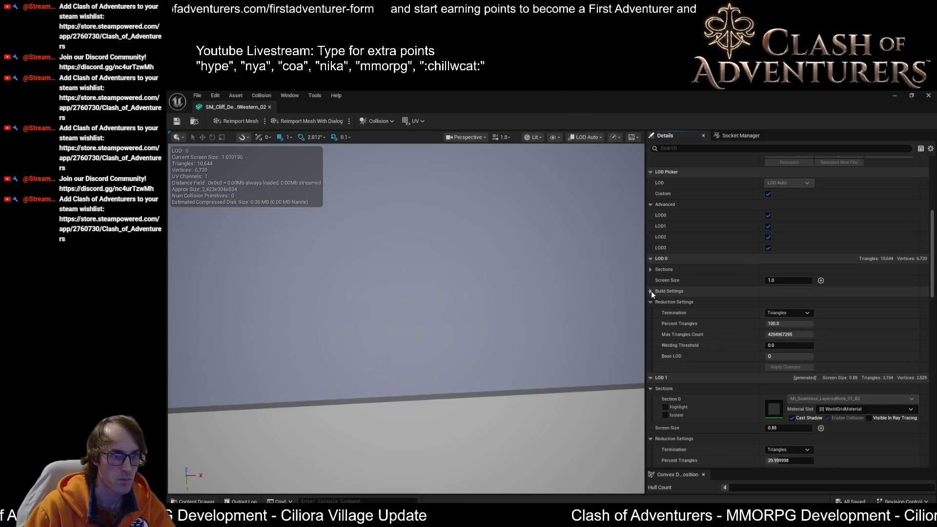
scroll(651, 304, "down", 1)
scroll(651, 303, "down", 3)
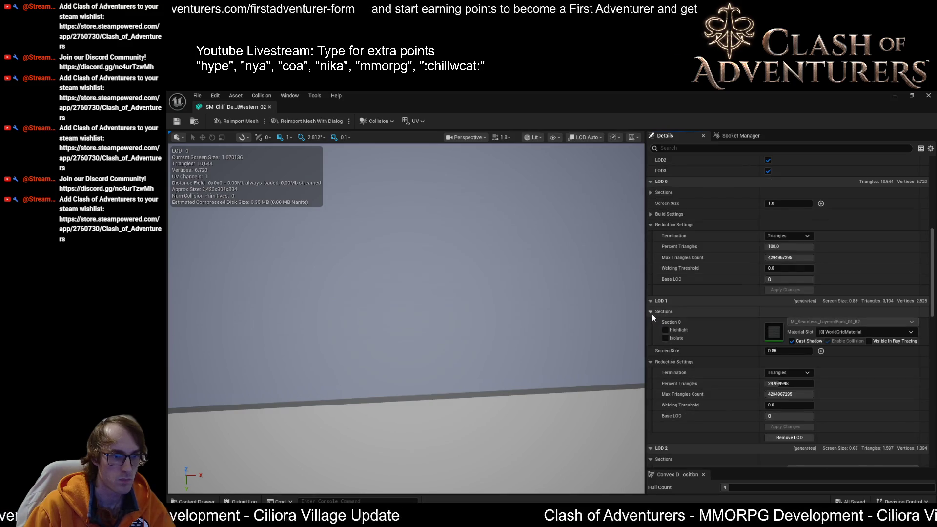
left_click(651, 313)
scroll(652, 341, "down", 3)
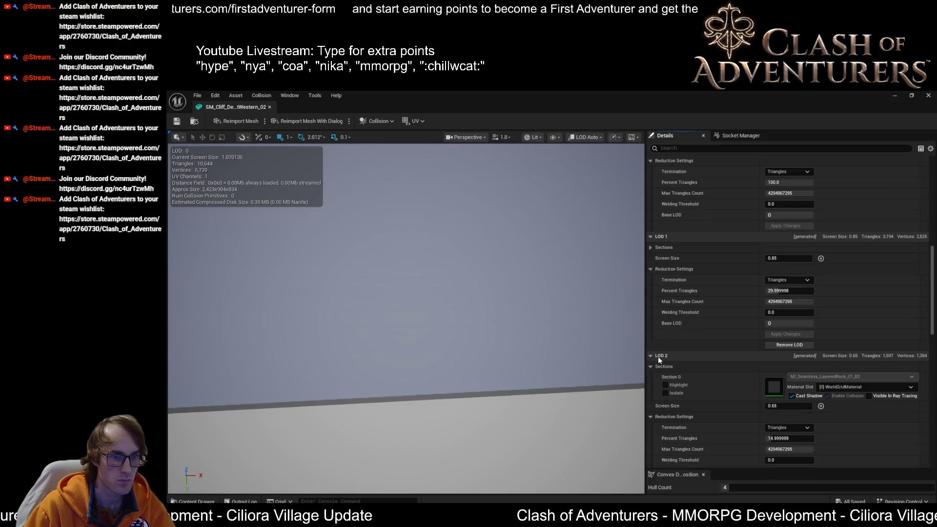
left_click(650, 366)
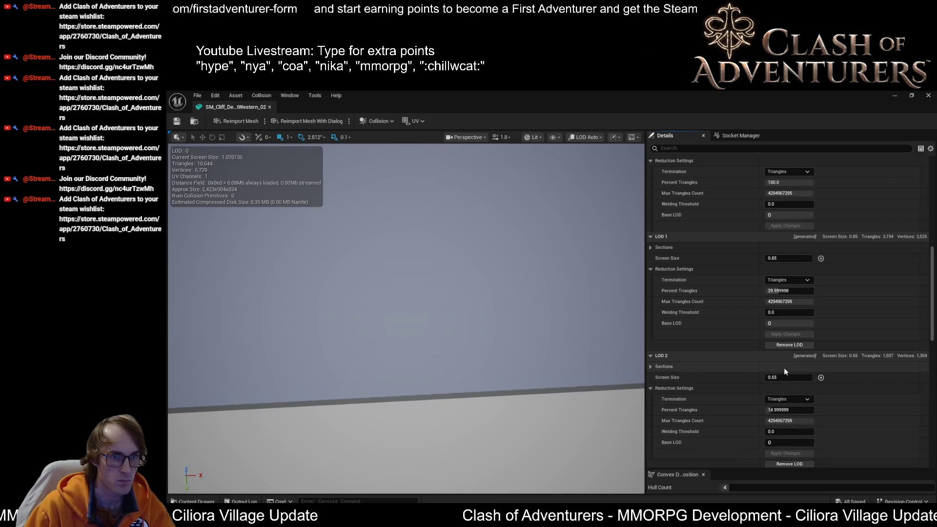
scroll(785, 367, "up", 2)
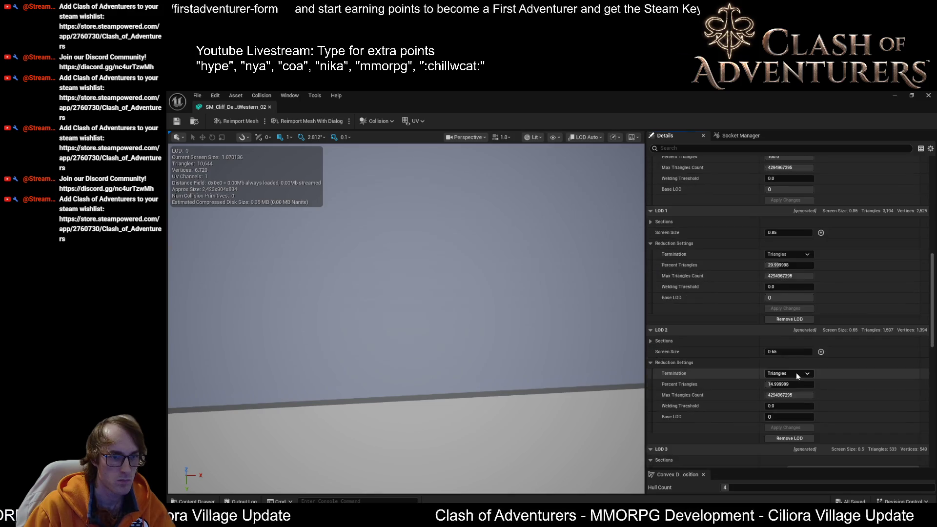
scroll(791, 366, "down", 2)
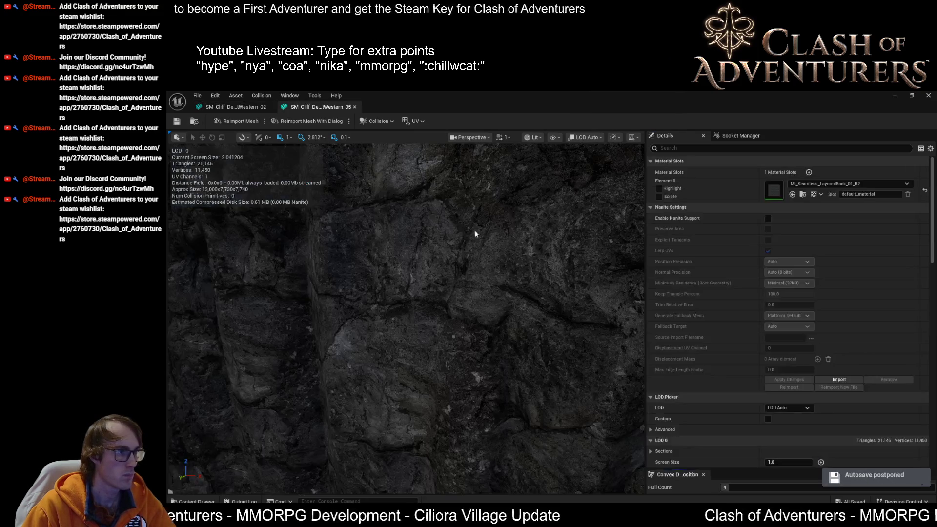
Scroll through the second cliff rock's LOD 1–3 reduction percentages.
scroll(900, 351, "down", 5)
scroll(876, 352, "down", 5)
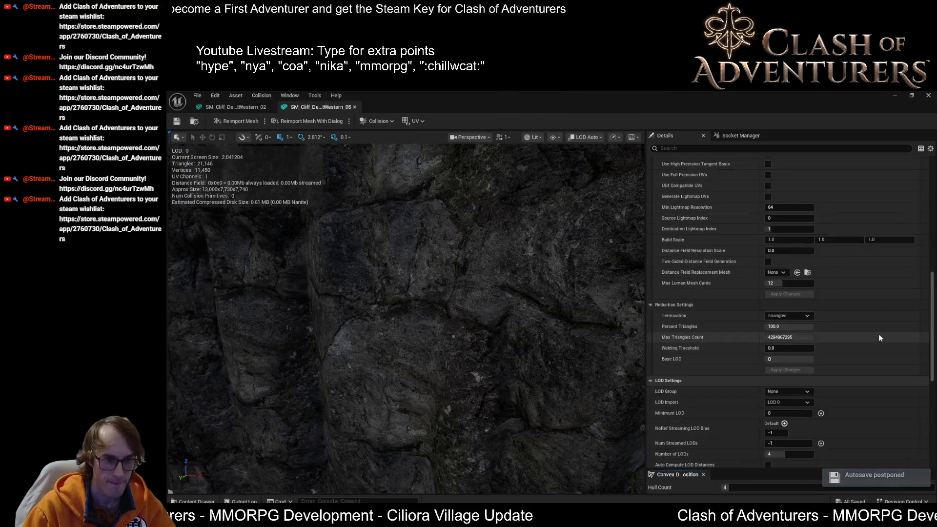
scroll(883, 342, "up", 10)
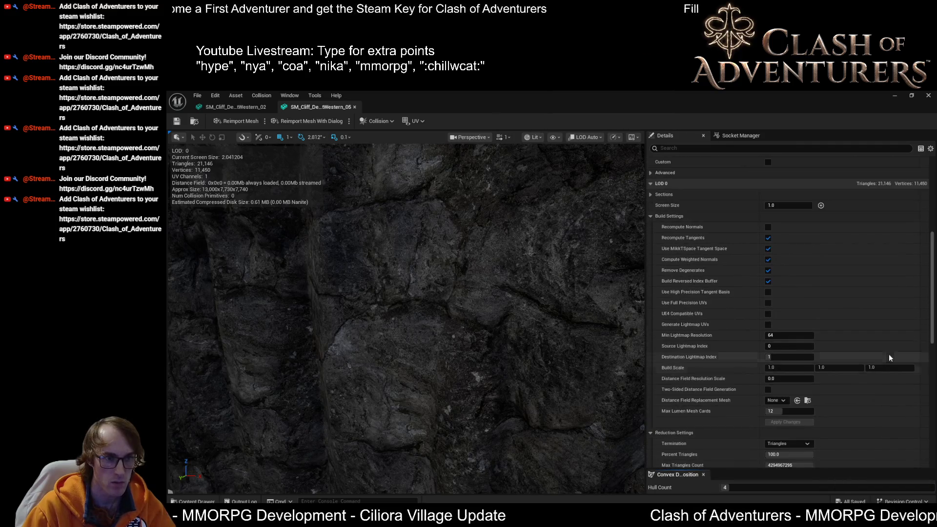
scroll(780, 283, "down", 12)
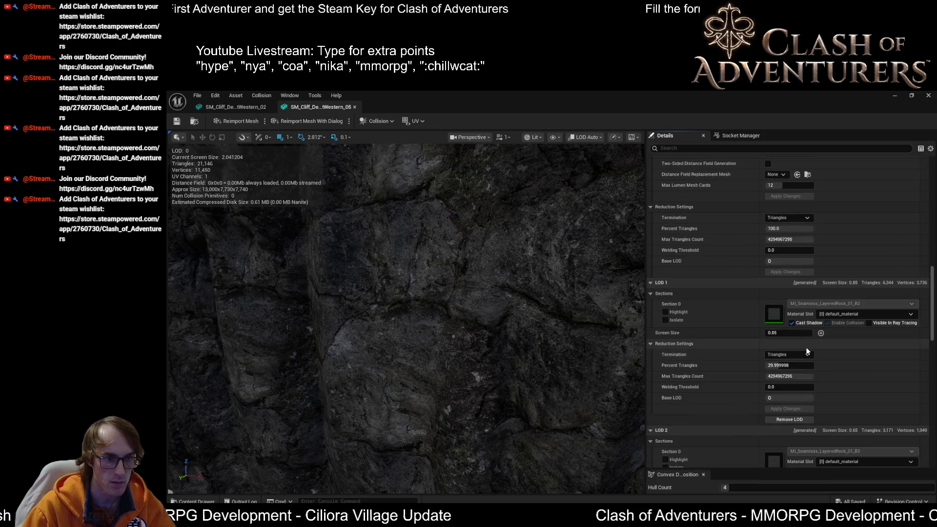
scroll(839, 352, "down", 8)
scroll(825, 319, "down", 9)
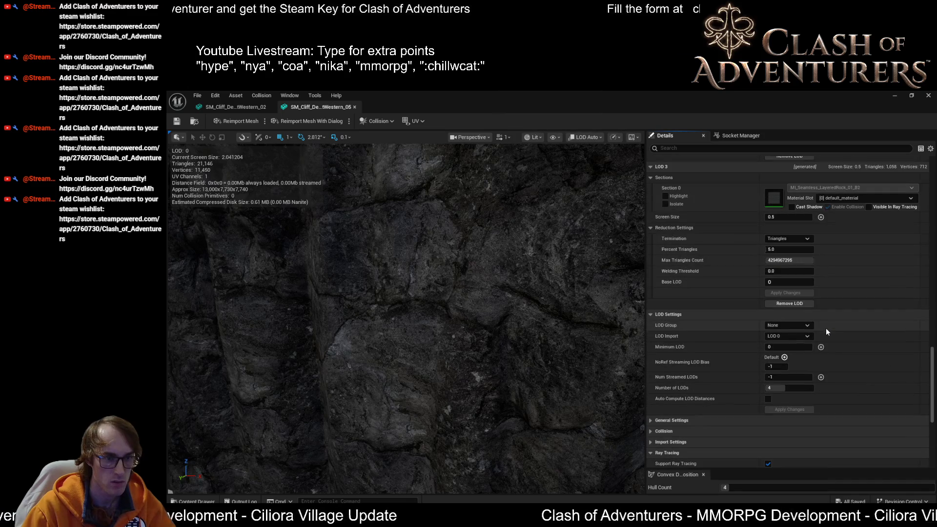
scroll(819, 324, "up", 4)
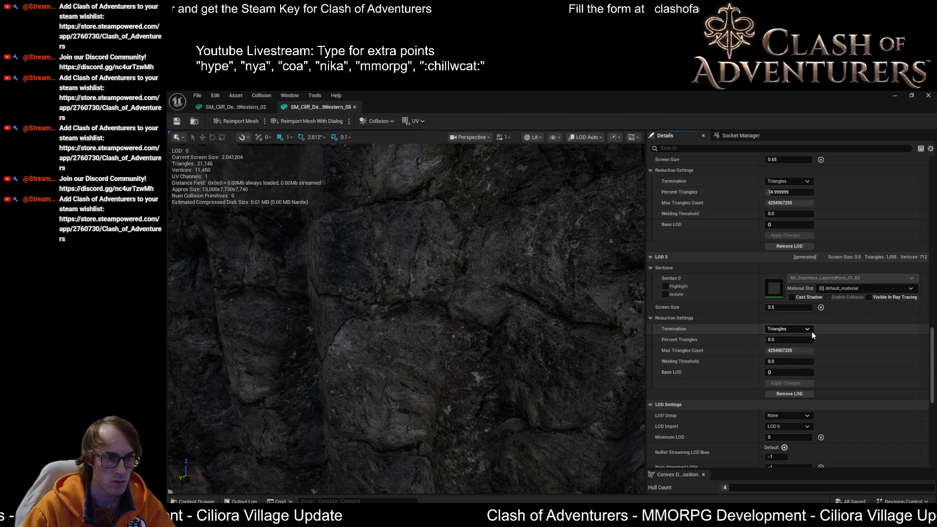
scroll(792, 315, "down", 3)
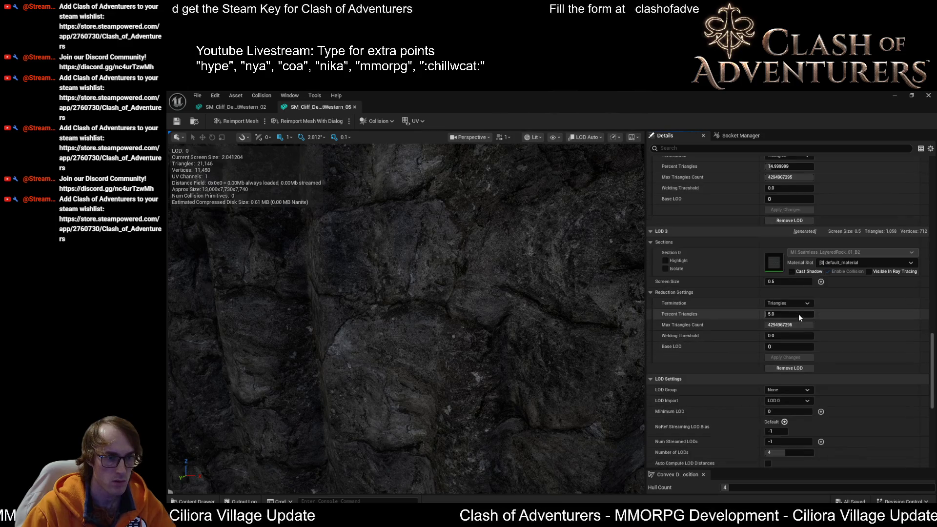
Orbit and move closer to see LOD 2, then close both cliff mesh editors.
mouse_move(586, 313)
left_mouse_down()
mouse_move(537, 293)
mouse_move(556, 308)
mouse_move(556, 390)
mouse_move(581, 442)
mouse_move(571, 396)
left_mouse_up()
scroll(708, 213, "up", 8)
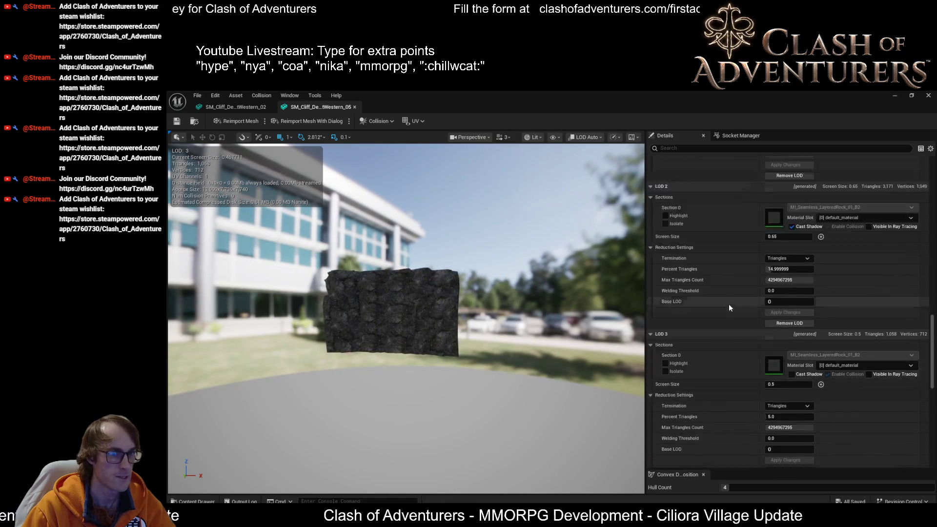
mouse_move(453, 288)
left_mouse_down()
mouse_move(459, 266)
mouse_move(236, 229)
left_mouse_up()
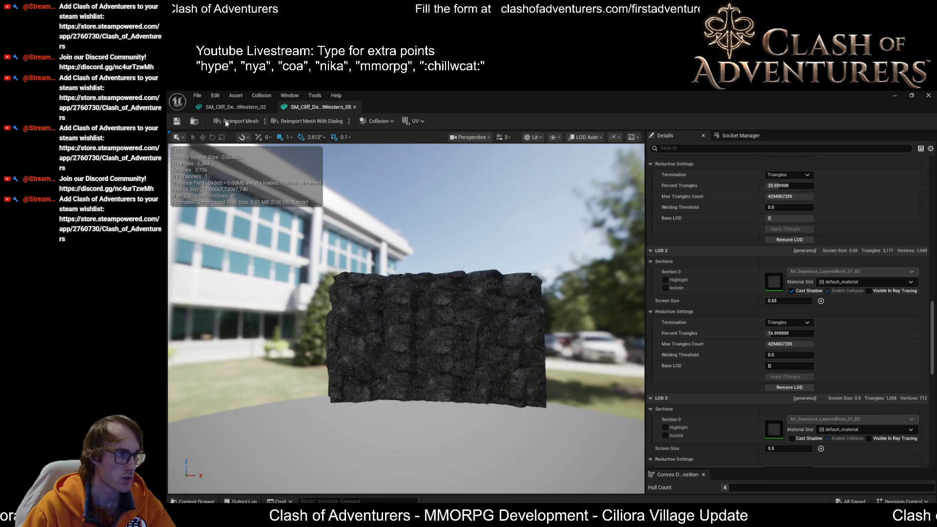
middle_click(323, 109)
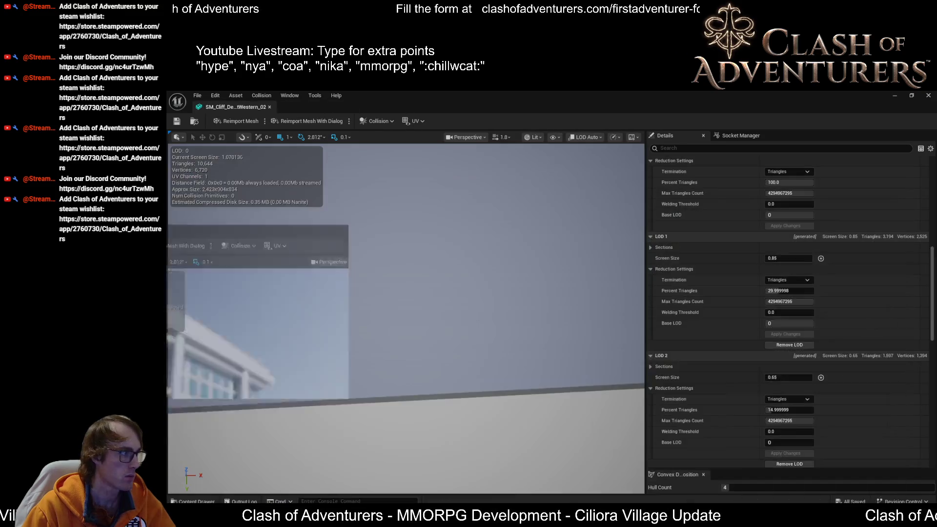
left_click(929, 95)
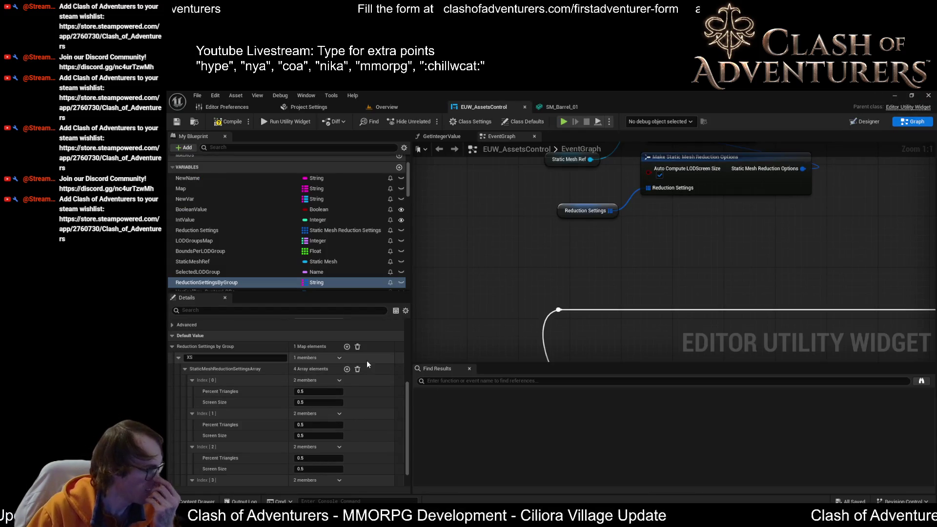
Collapse XS, add a second map entry keyed XXXXL, and give it one reduction setting.
left_click(178, 358)
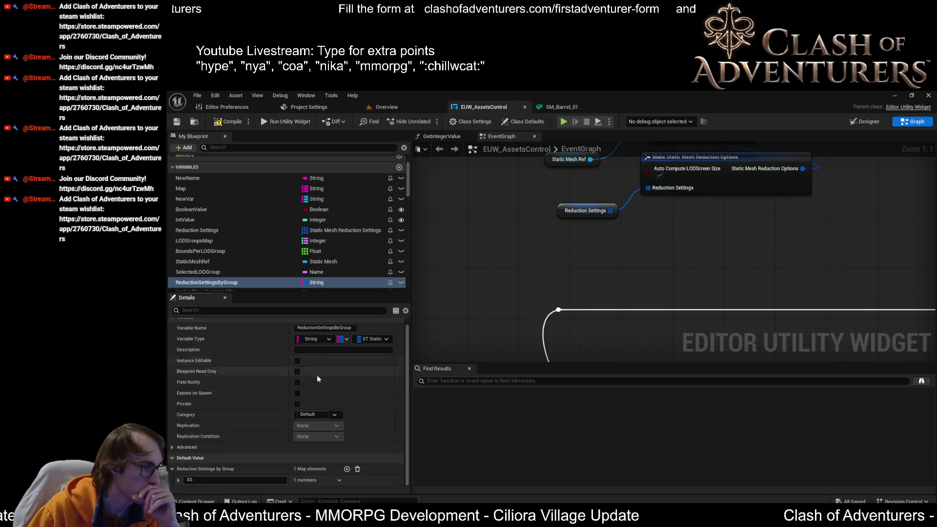
left_click(346, 469)
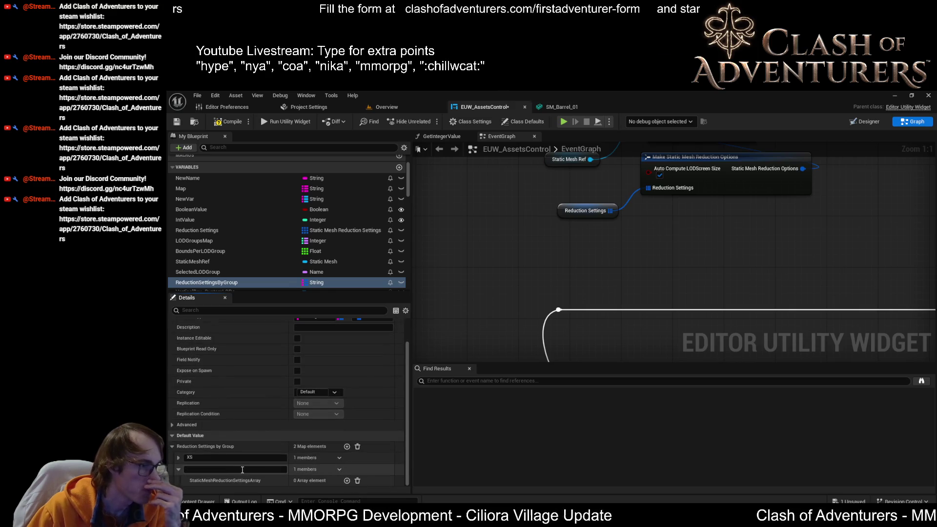
left_click(234, 469)
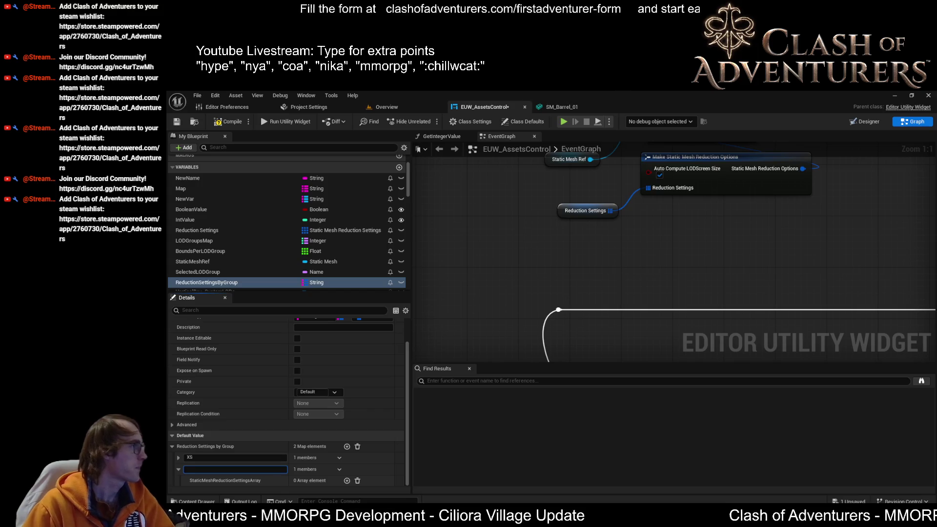
mouse_move(247, 498)
type("XX")
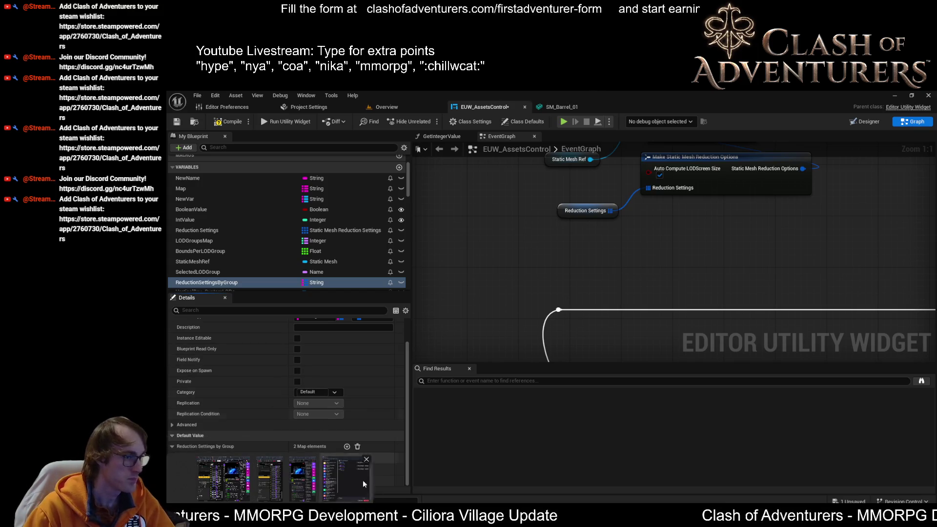
type("X")
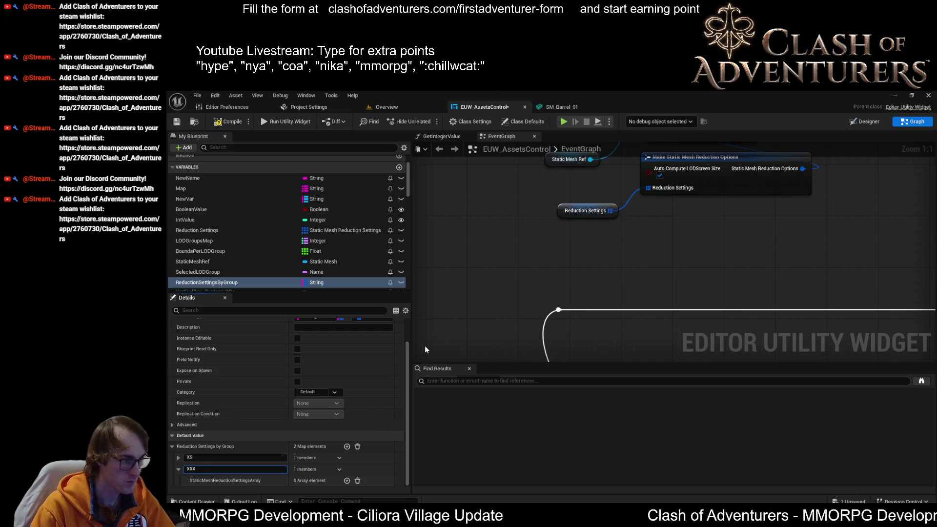
type("XL")
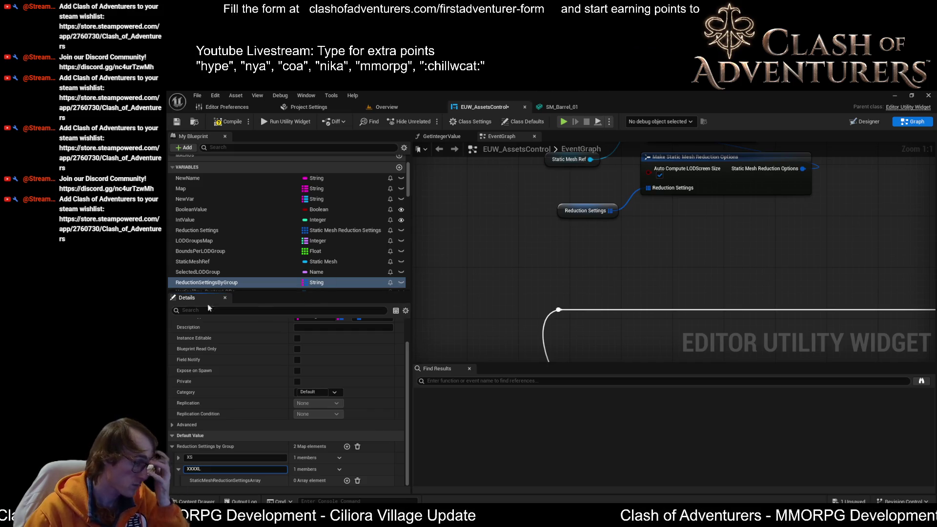
key("Return")
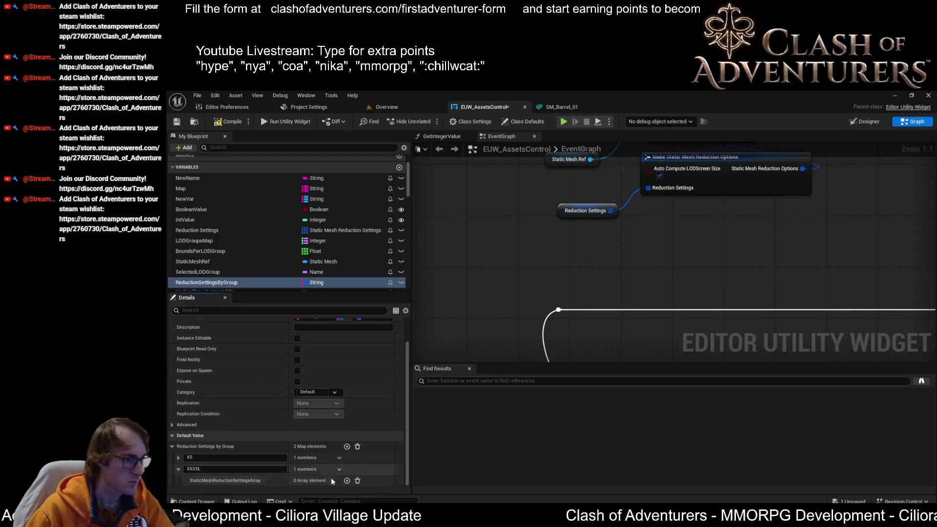
left_click(347, 480)
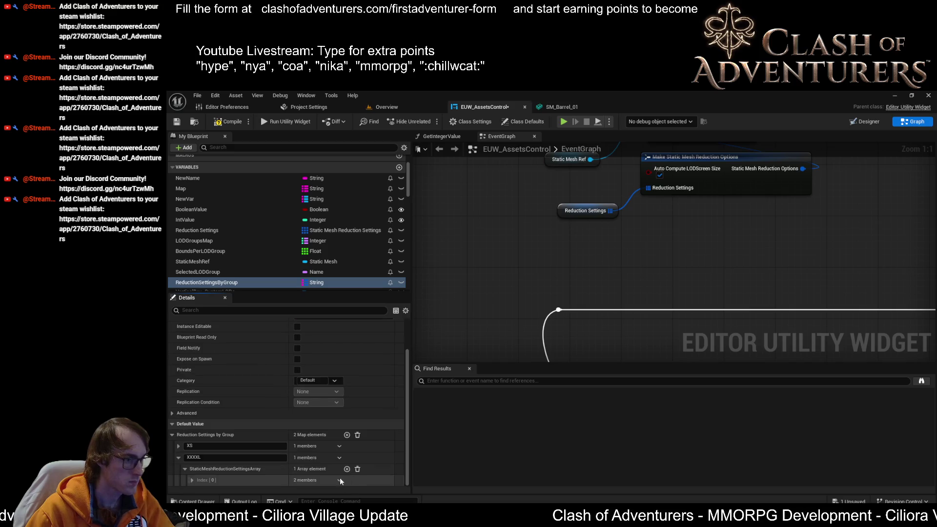
Grow XXXXL's reduction settings array to five elements and expand the first two.
left_click(192, 480)
scroll(293, 439, "down", 1)
left_click(346, 448)
left_click(347, 448)
left_click(346, 448)
left_click(346, 448)
scroll(348, 448, "down", 2)
left_click(193, 445)
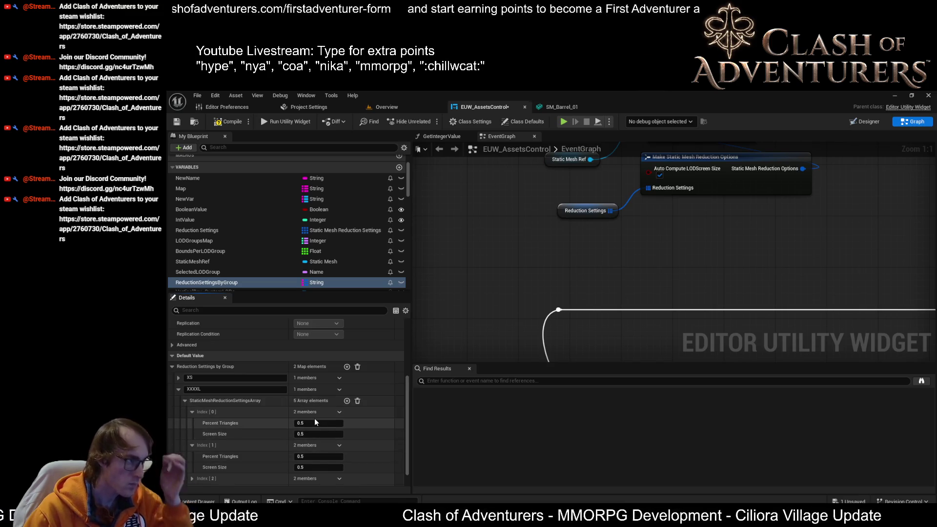
Set level 1 to Percent Triangles 1.0 / Screen Size 1.0 and level 2 to 0.3 / 0.85.
left_click(325, 424)
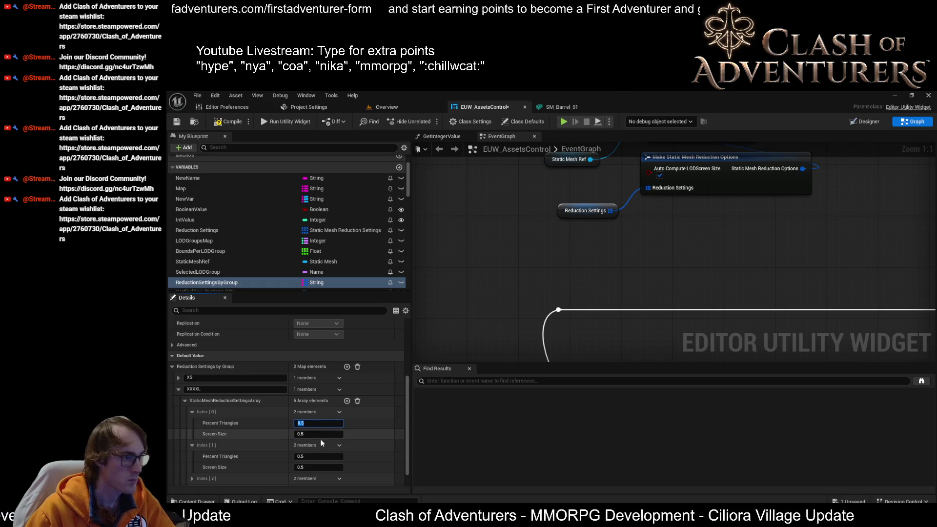
left_click(316, 434)
type("1")
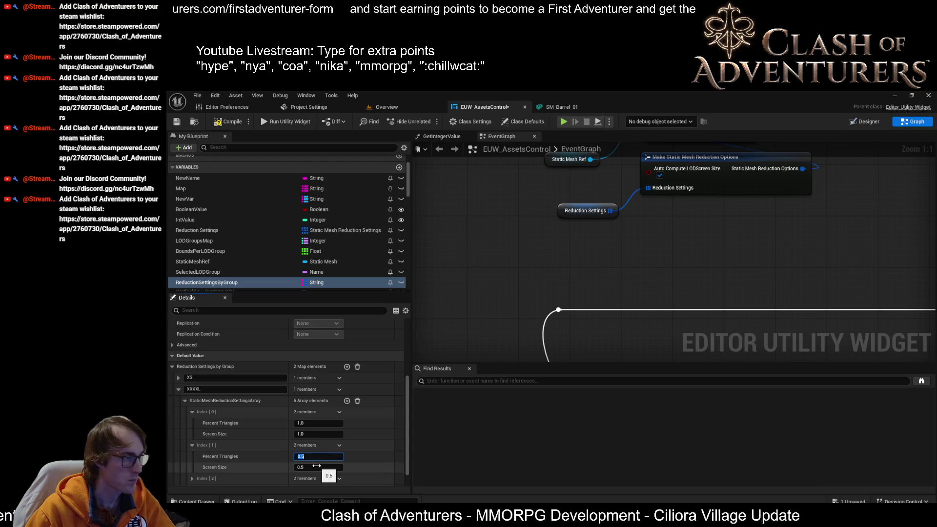
key("Return")
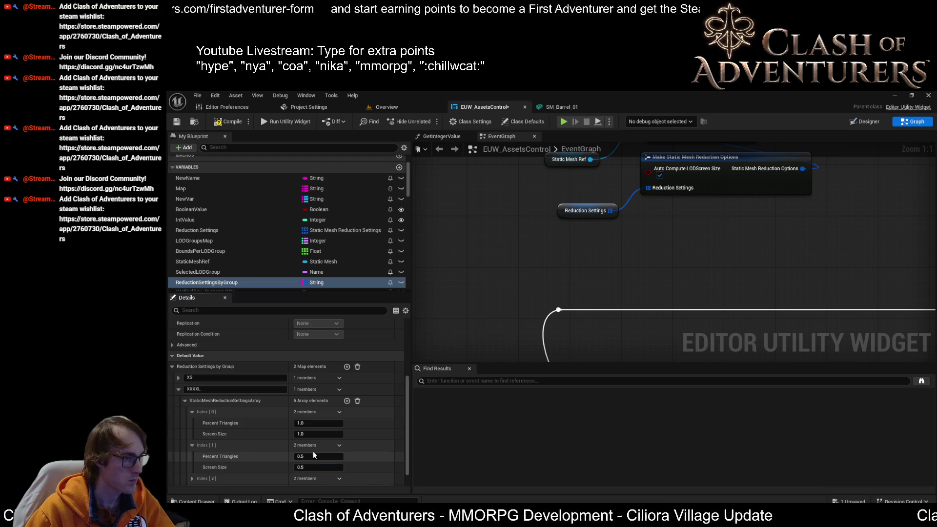
left_click(341, 456)
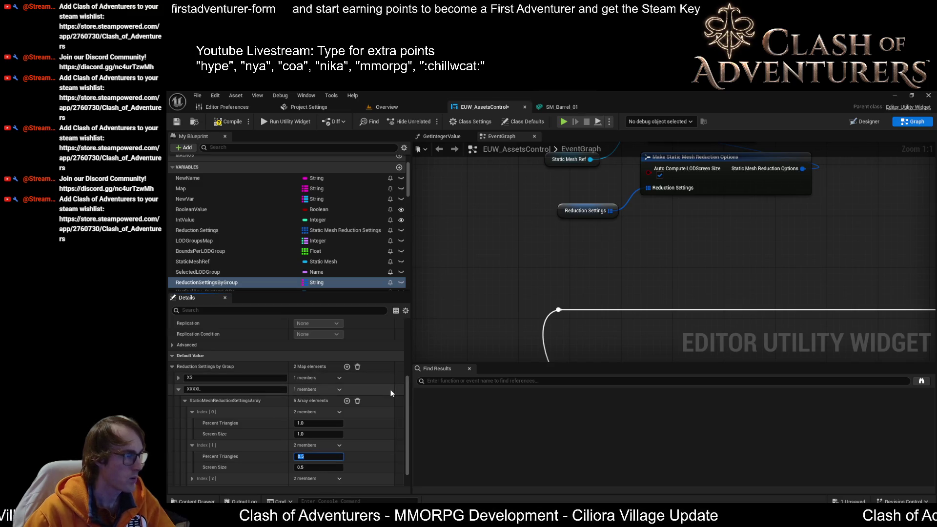
type("0.85")
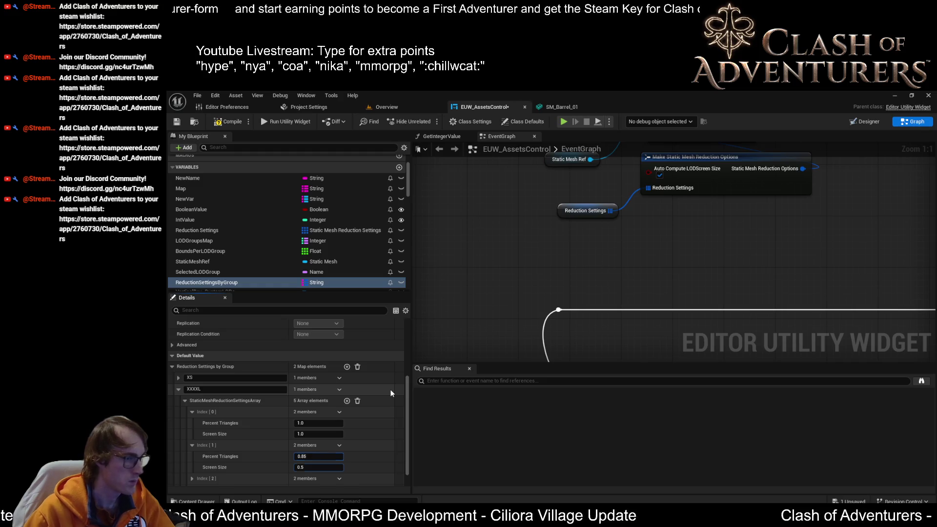
key("Tab")
type("0")
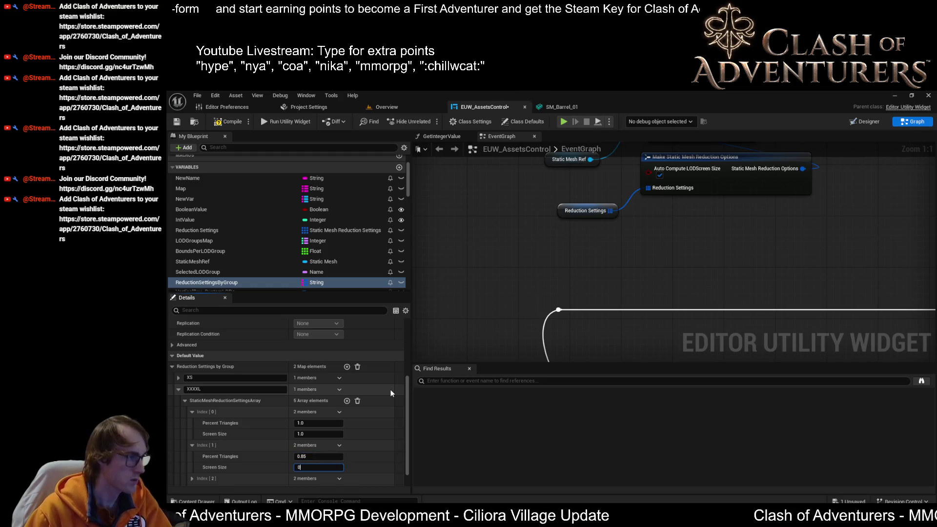
type(".85")
left_click(343, 468)
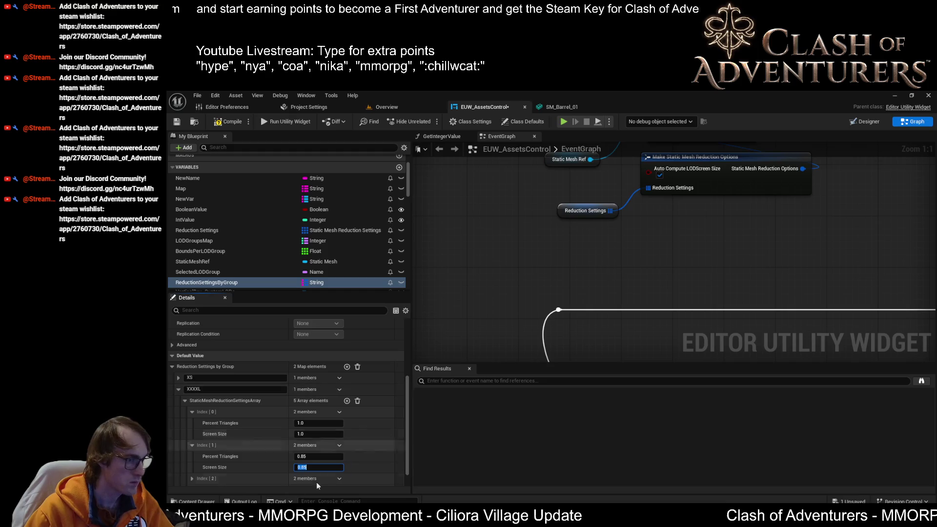
left_click(315, 456)
type("0.3")
key("Return")
Set level 3 to Percent Triangles 0.15 and Screen Size 0.65.
scroll(368, 452, "down", 1)
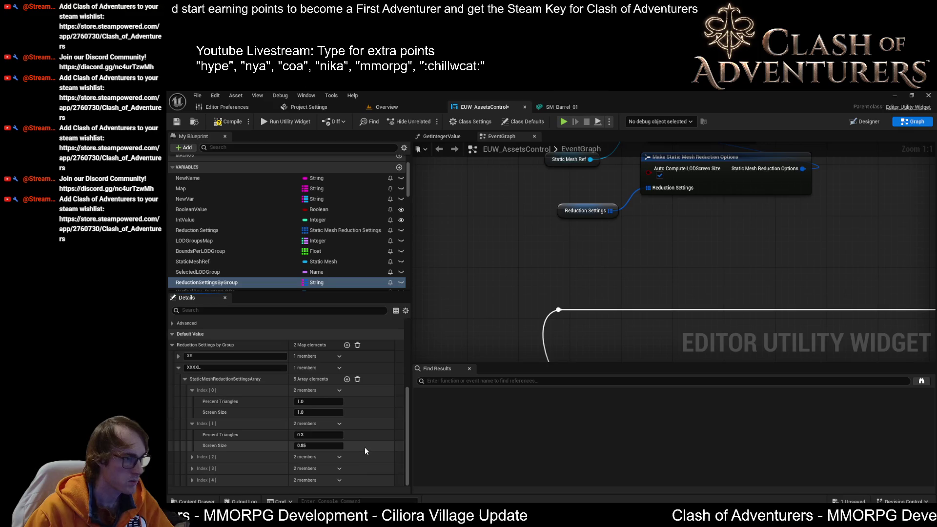
left_click(192, 457)
left_click(328, 466)
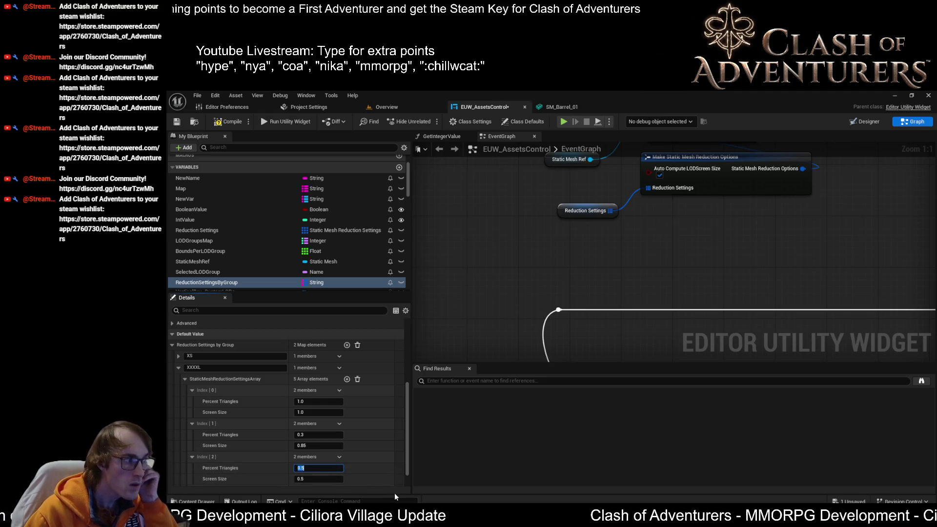
type("15")
key("Tab")
type("0.65")
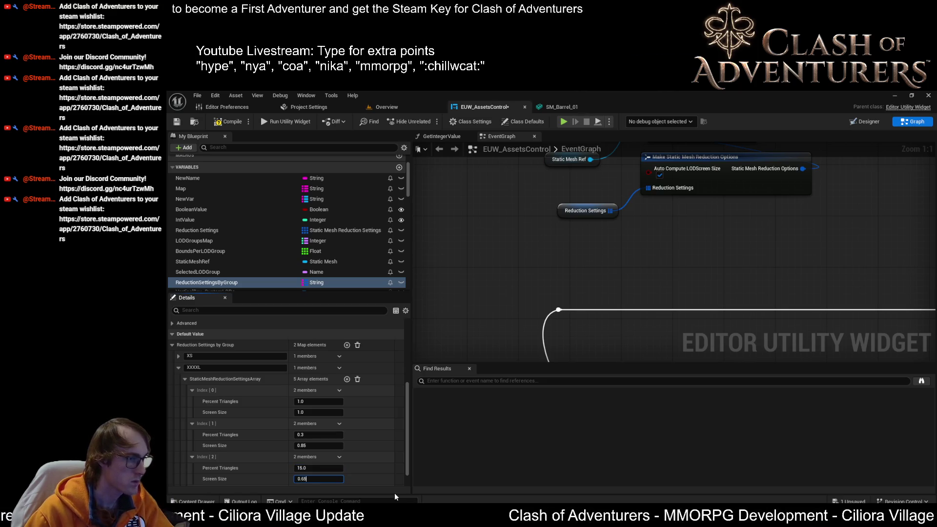
key("Return")
scroll(379, 480, "down", 1)
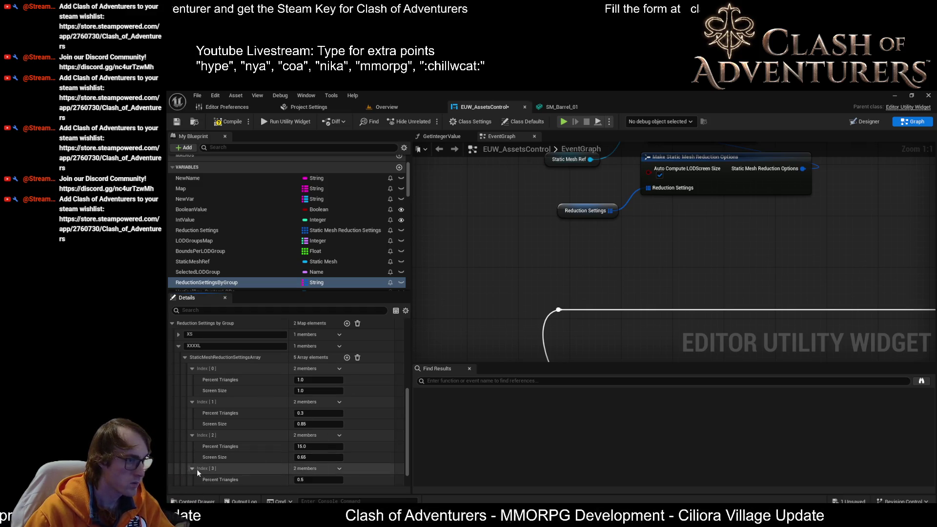
left_click(328, 468)
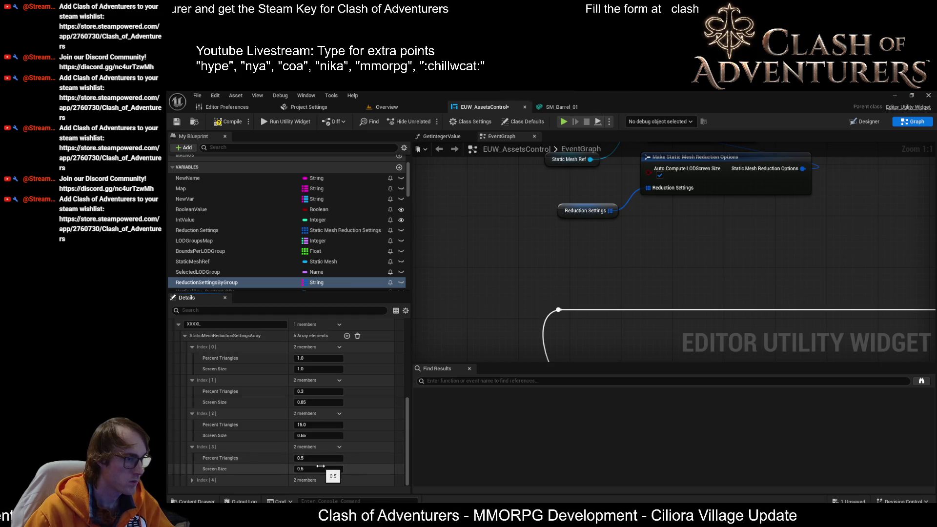
left_click(318, 457)
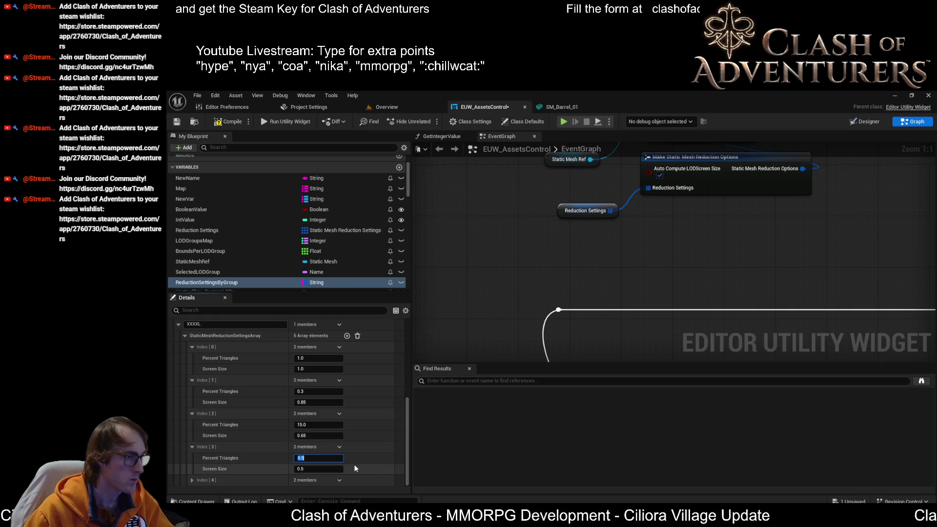
left_click(317, 424)
type("0.15")
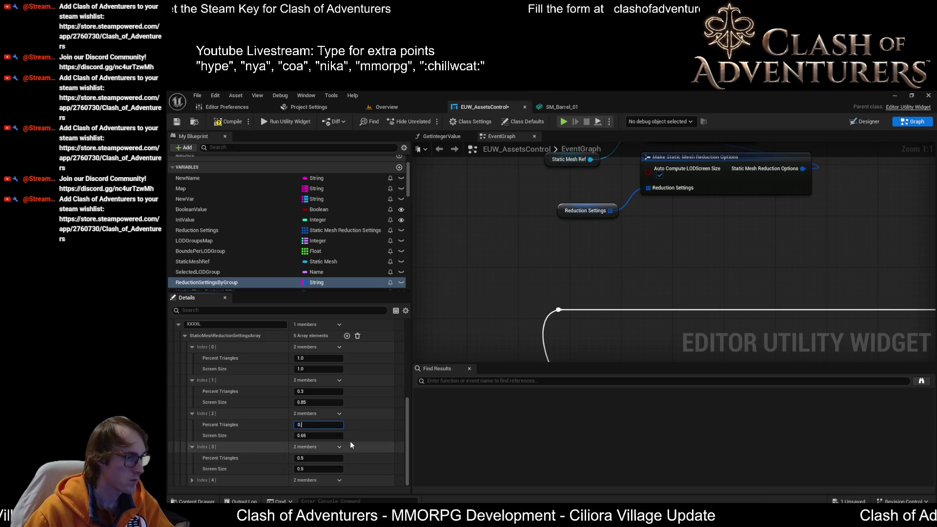
key("Return")
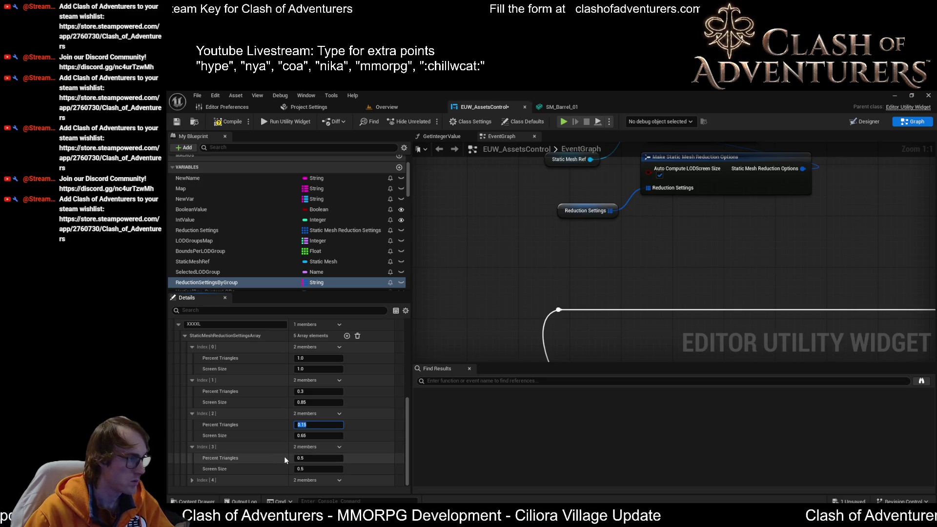
Set level 4's Percent Triangles to 0.05 and compile the blueprint.
left_click(319, 458)
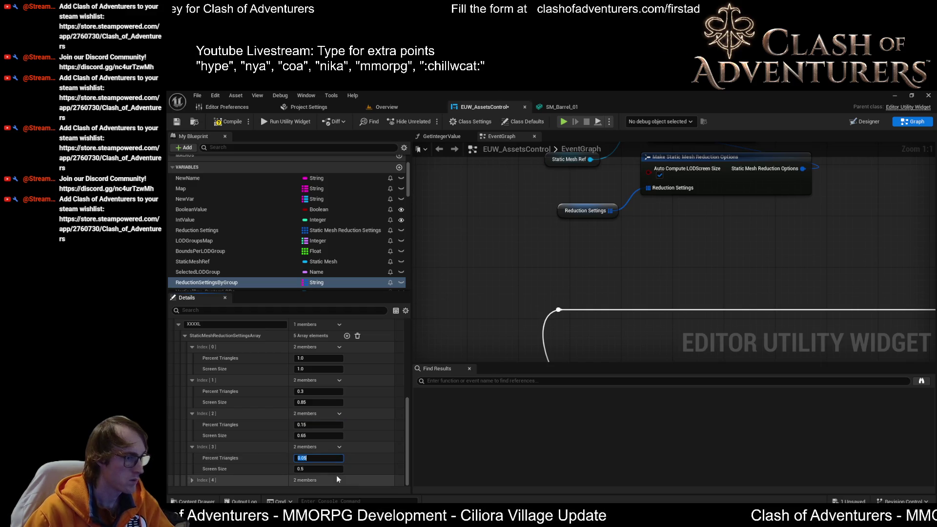
type("0.05")
right_click(338, 476)
left_click(446, 441)
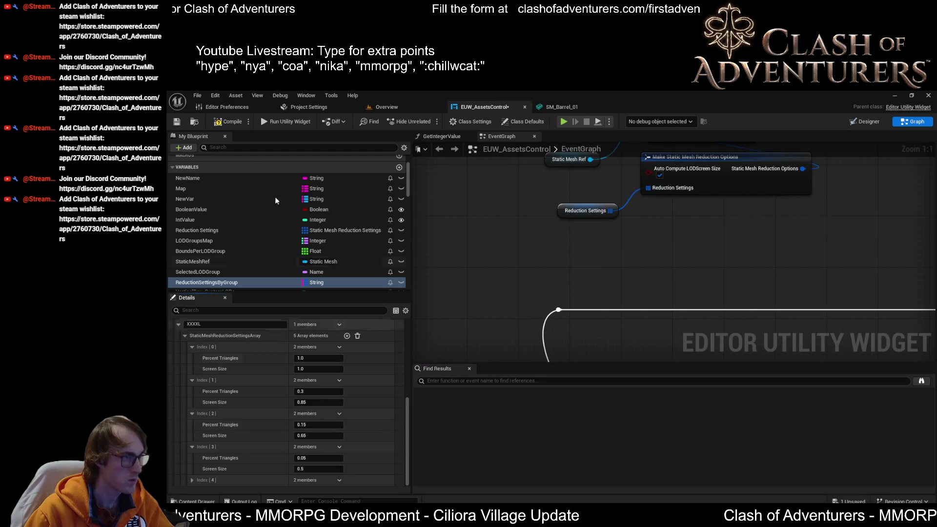
left_click(229, 120)
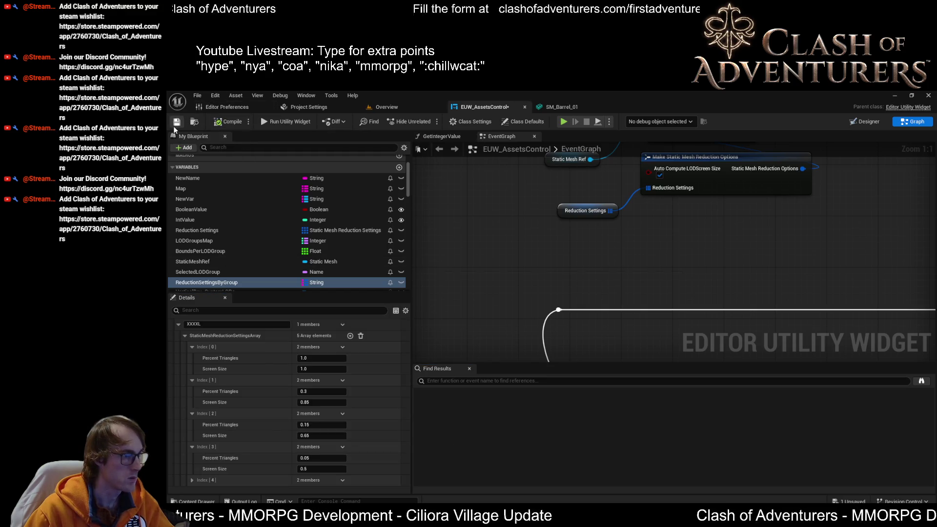
scroll(273, 437, "up", 1)
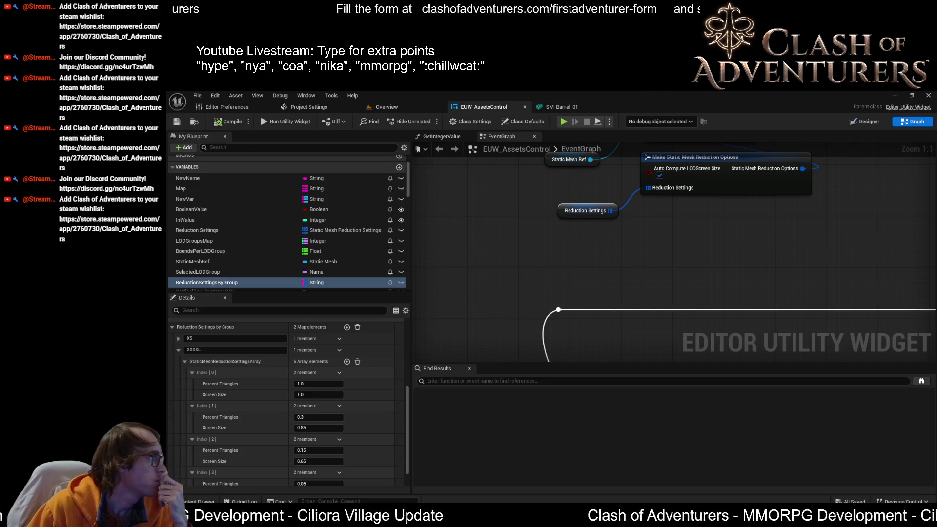
scroll(512, 230, "down", 4)
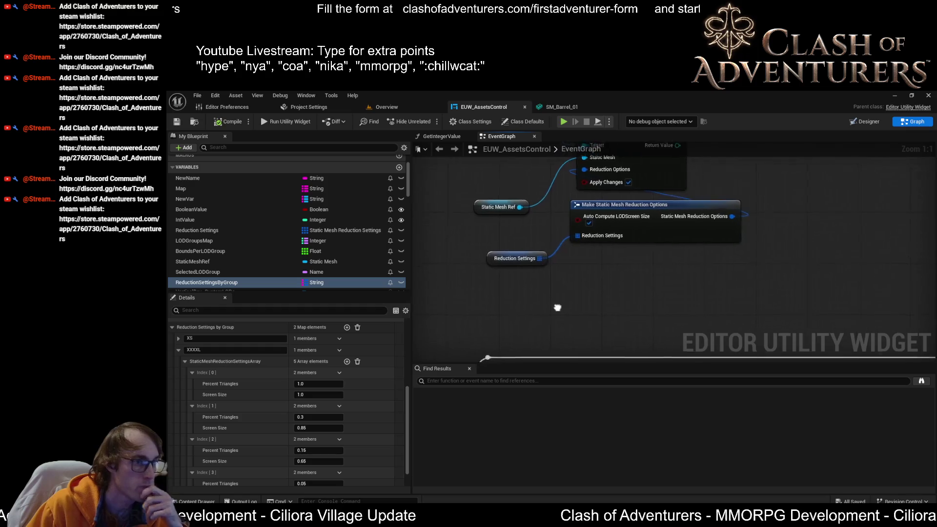
scroll(563, 223, "up", 2)
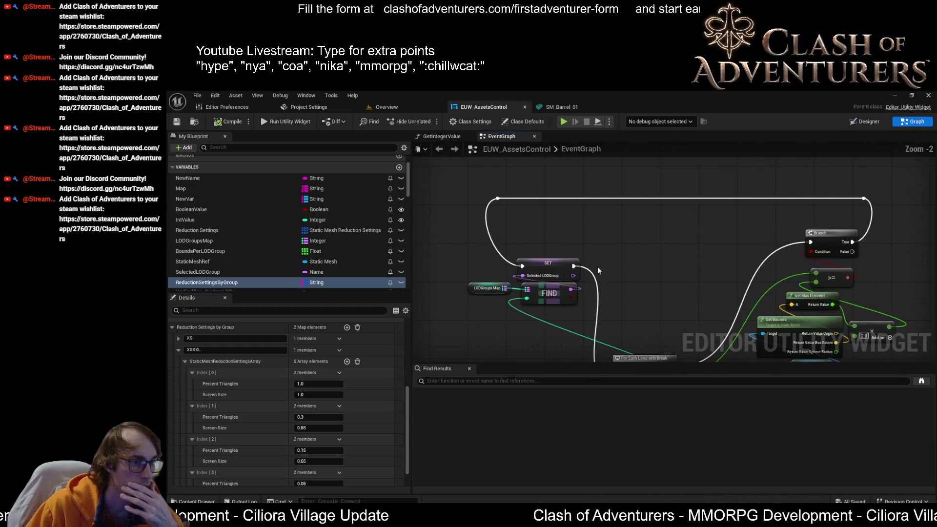
scroll(390, 369, "down", 2)
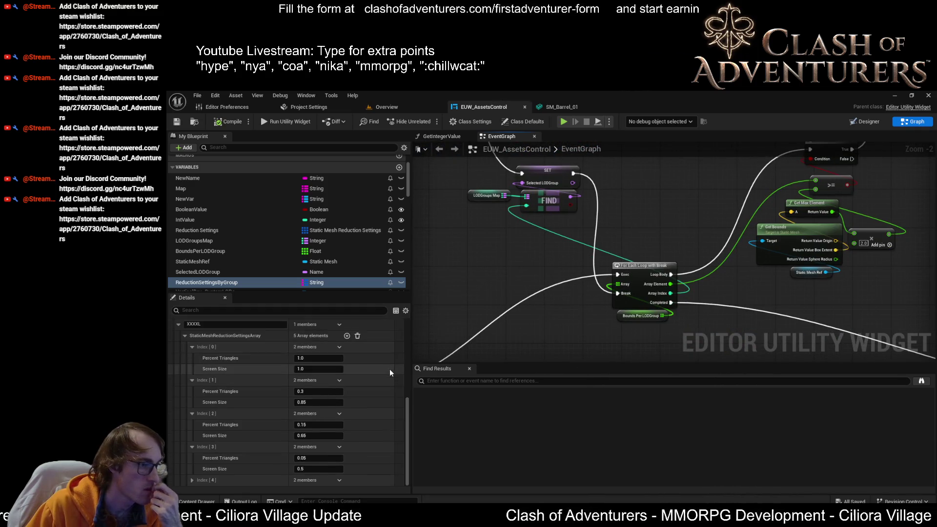
scroll(385, 390, "up", 6)
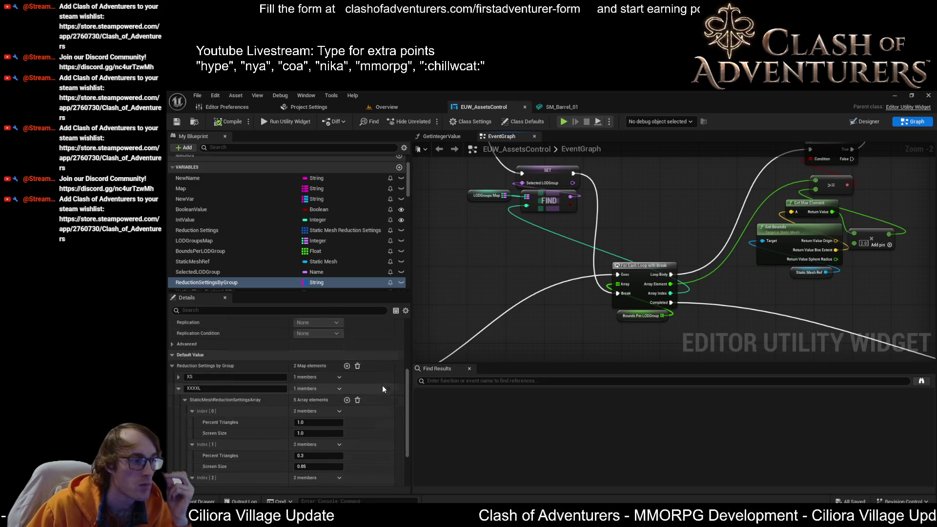
scroll(384, 410, "up", 3)
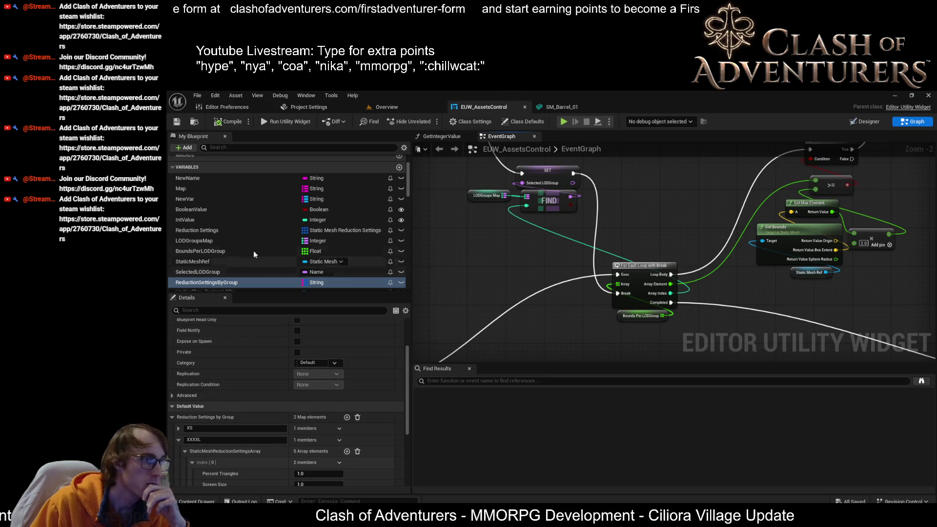
left_click(208, 252)
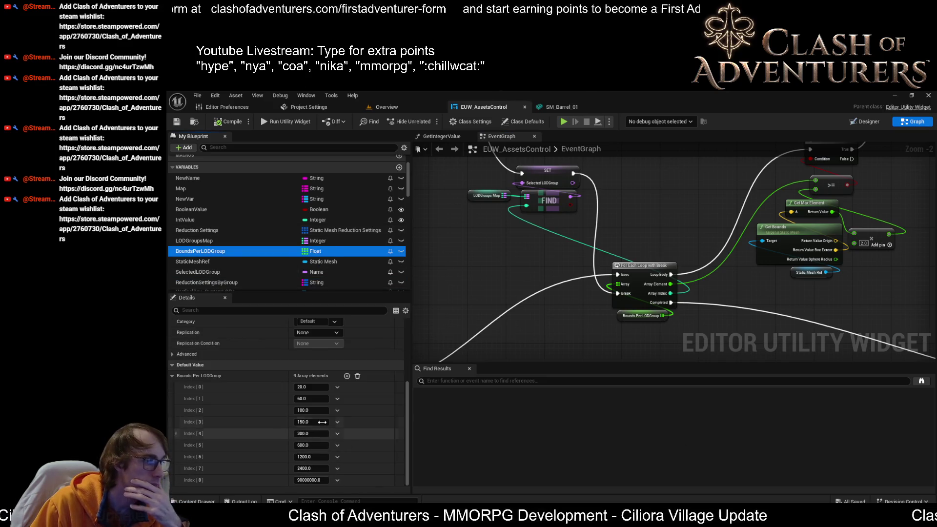
Set BoundsPerLODGroup Index [1] from 60 to 80 and bring Index [0] back to 20.
left_click(321, 388)
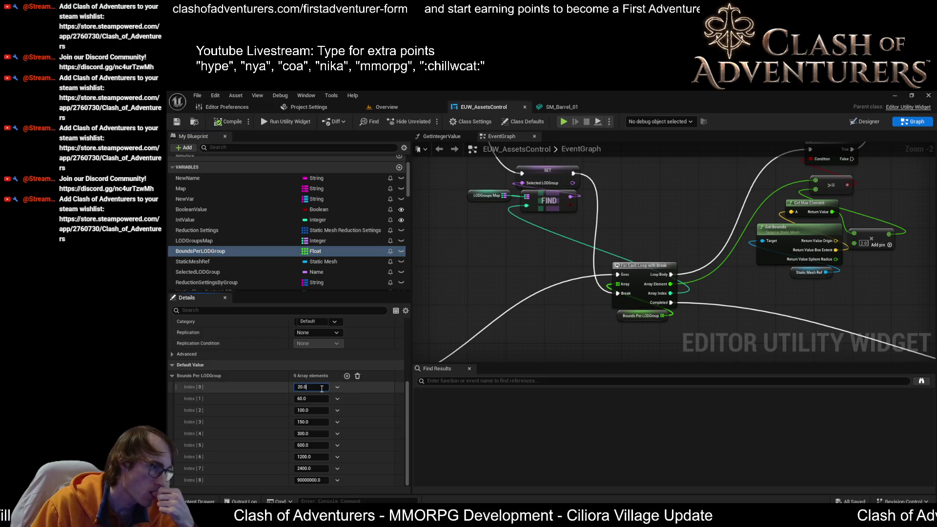
left_click(315, 388)
type("50")
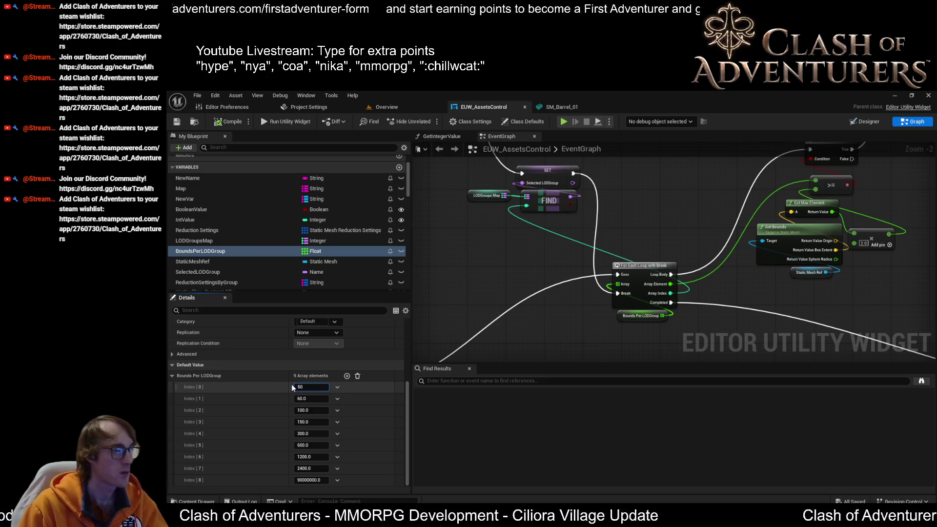
key("BackSpace")
key("BackSpace")
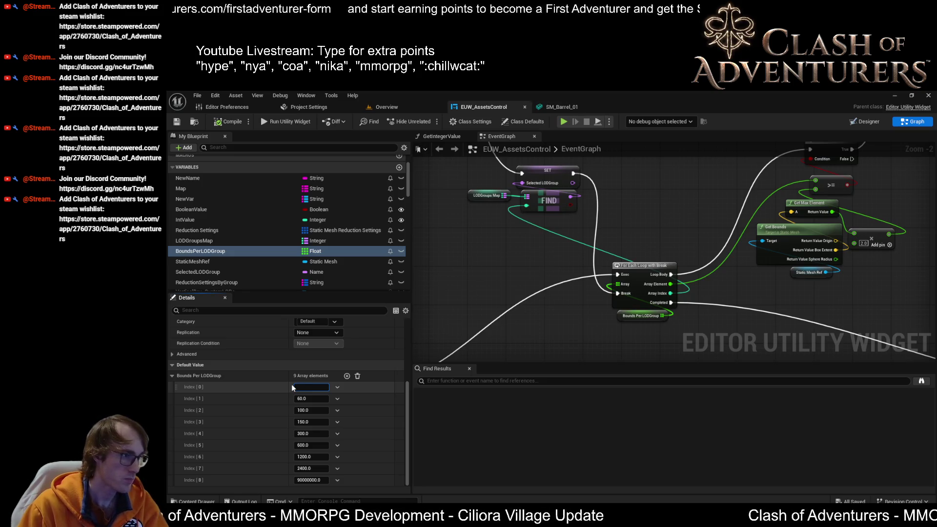
type("40")
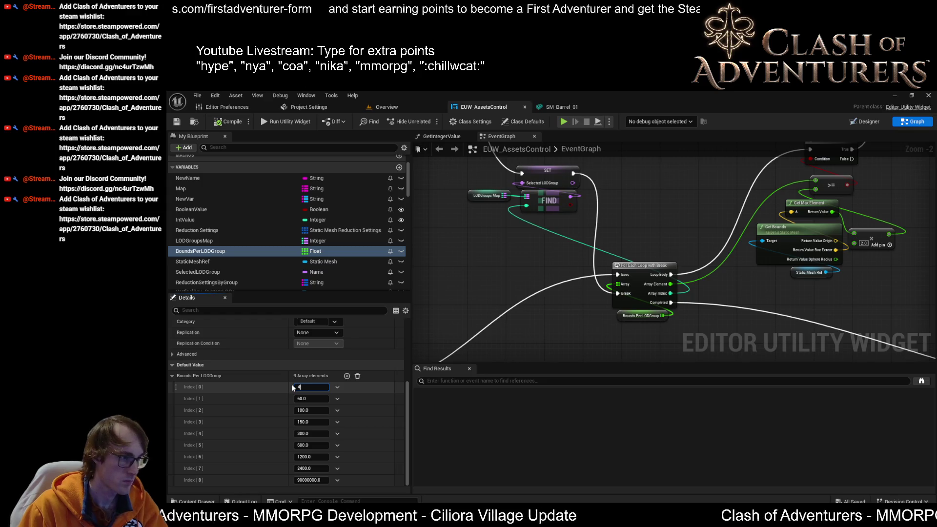
key("Tab")
type("80")
key("Return")
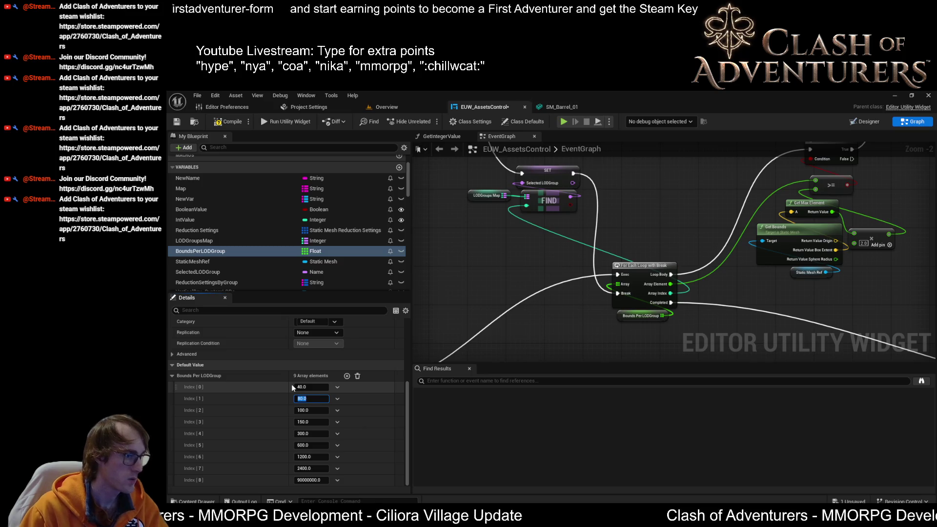
left_click(300, 398)
key("Tab")
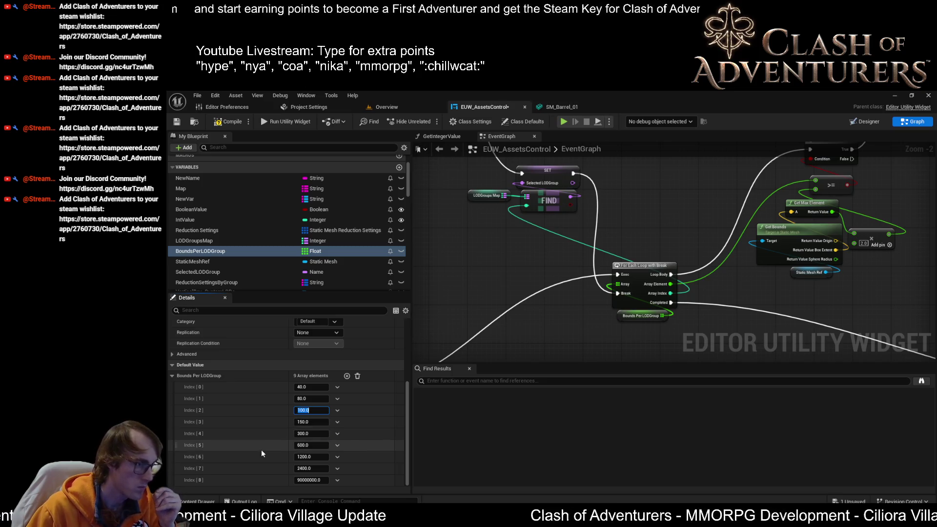
left_click(323, 388)
type("20")
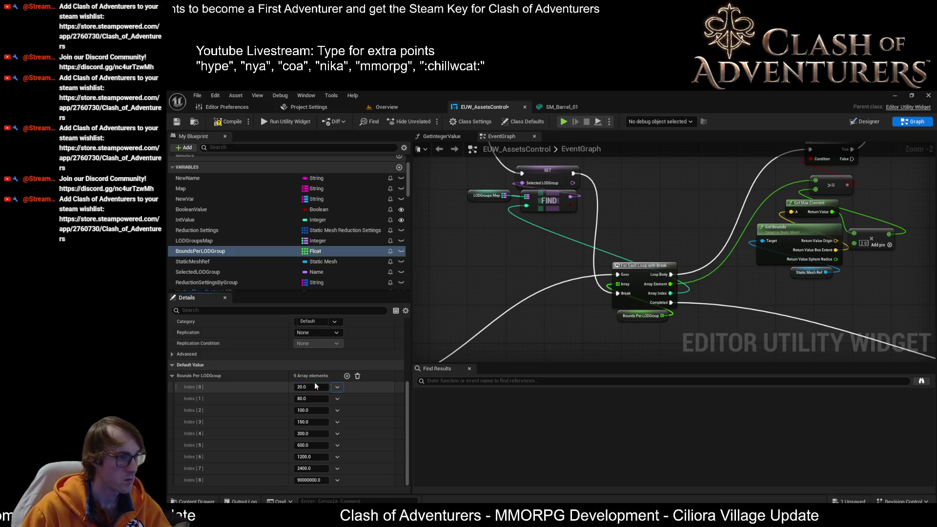
Change BoundsPerLODGroup Index [1] to 50 and save the widget blueprint.
key("Tab")
type("50")
key("Tab")
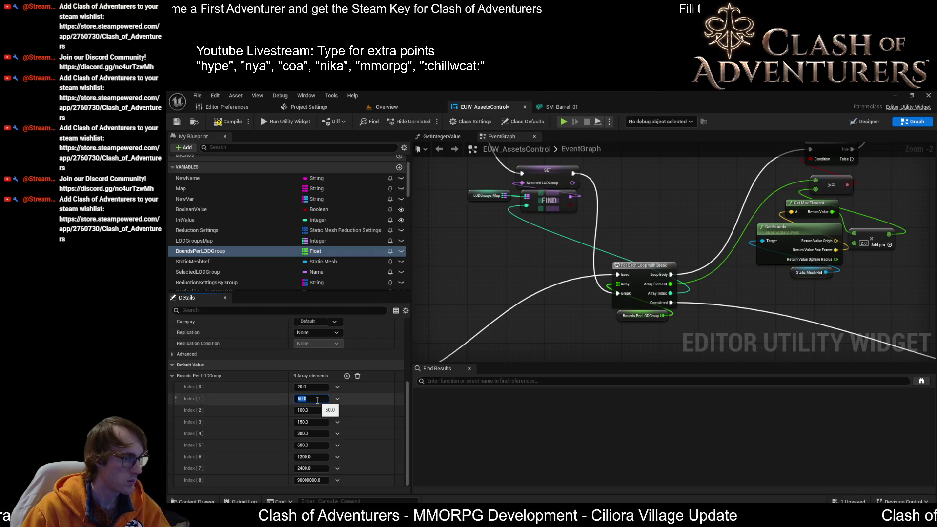
key("Return")
left_click(177, 122)
Compile, then change the last bound, Index [8], from 9000000 to 4800.
left_click(317, 396)
left_click(316, 409)
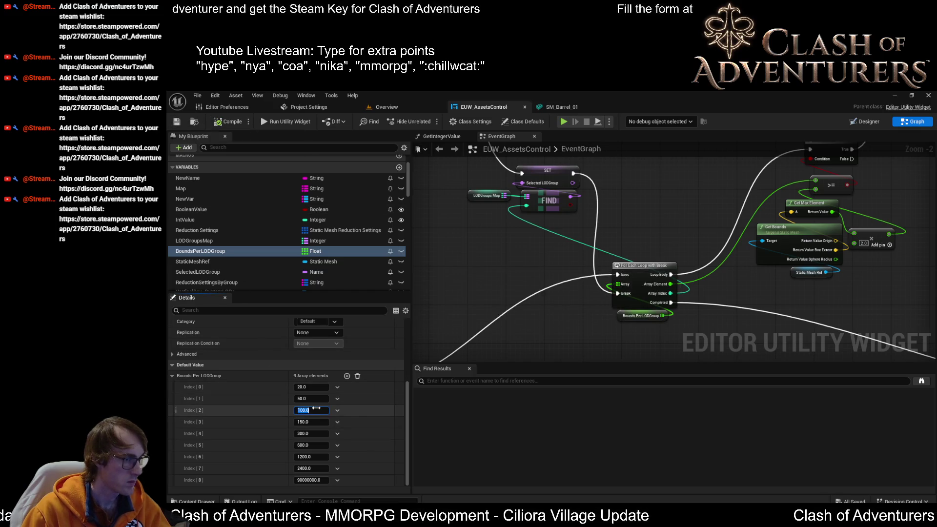
left_click(320, 433)
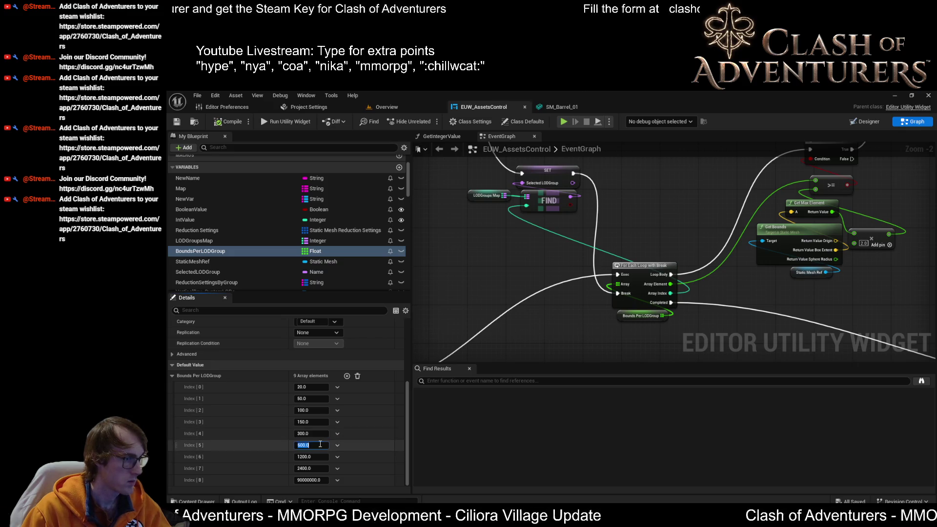
left_click(365, 458)
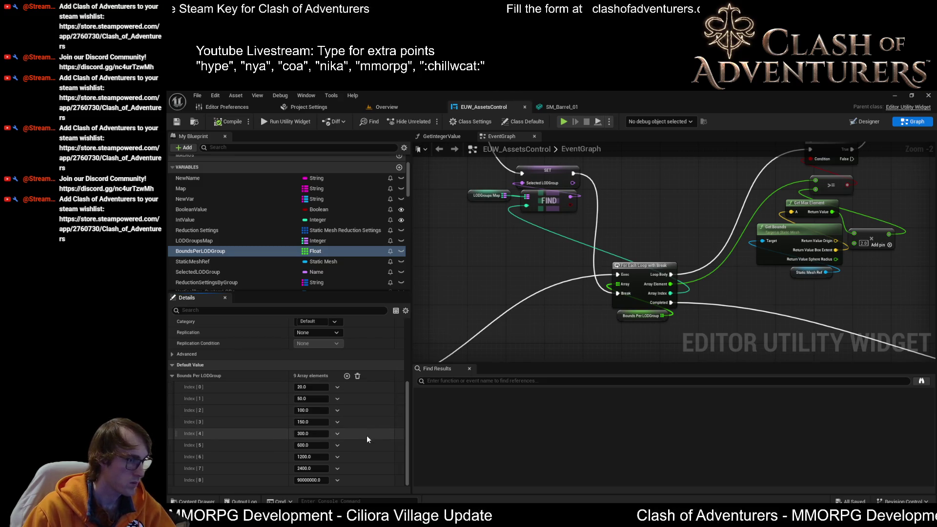
left_click(232, 125)
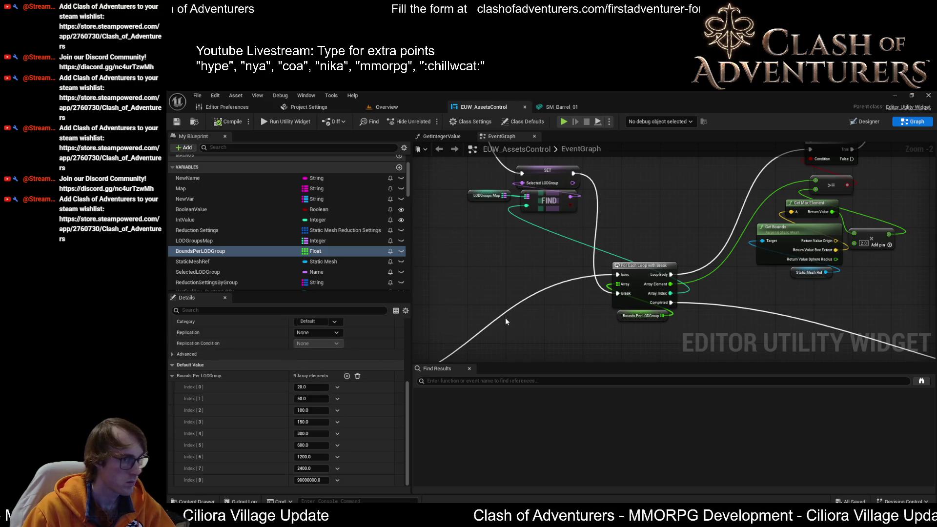
left_click(311, 469)
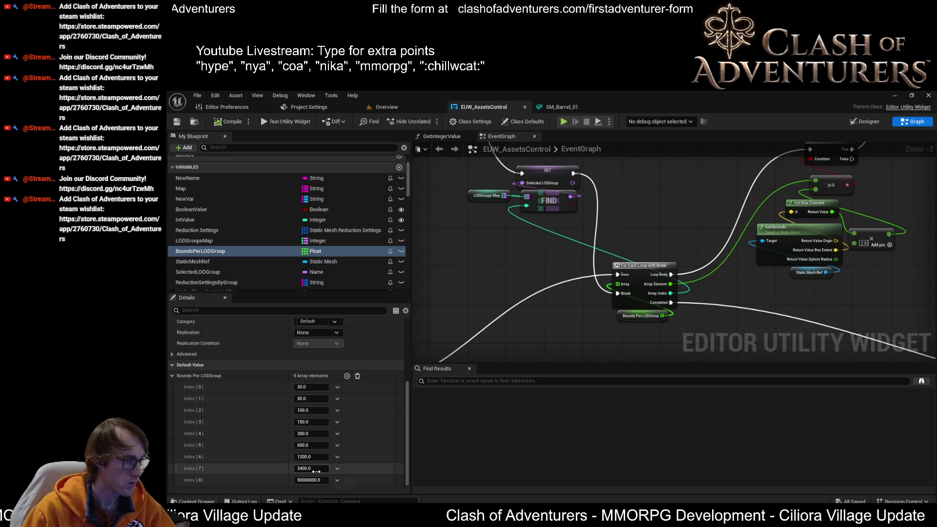
key("Return")
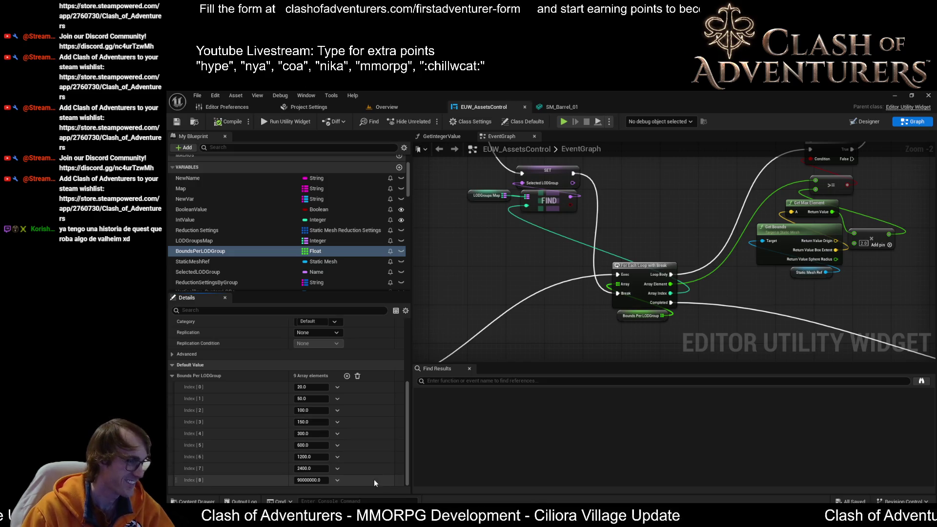
left_click(319, 480)
type("4800")
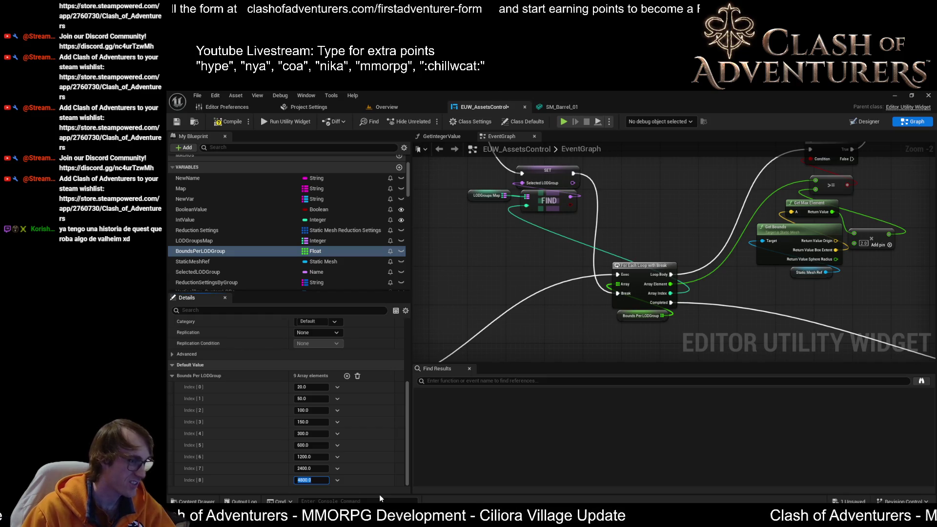
key("Return")
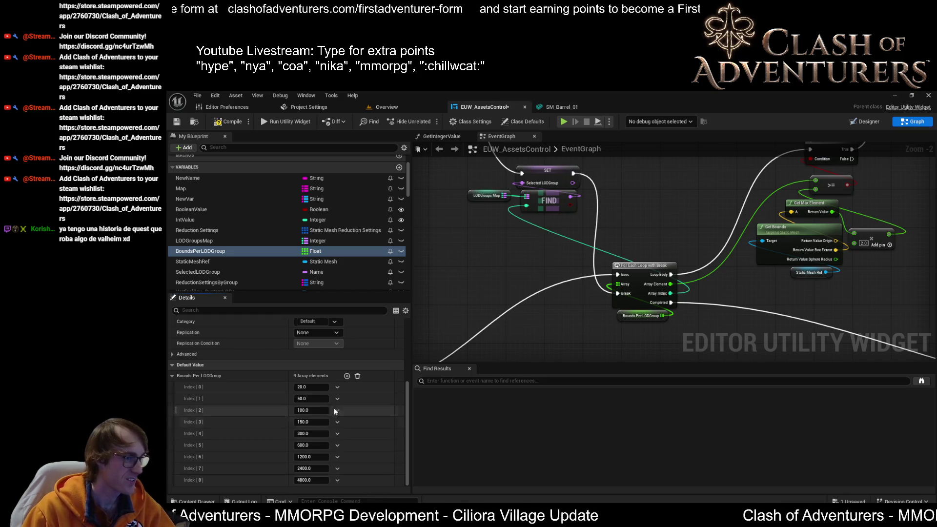
Add a tenth BoundsPerLODGroup element and enter 9600 in Index [9].
left_click(346, 376)
scroll(349, 403, "down", 1)
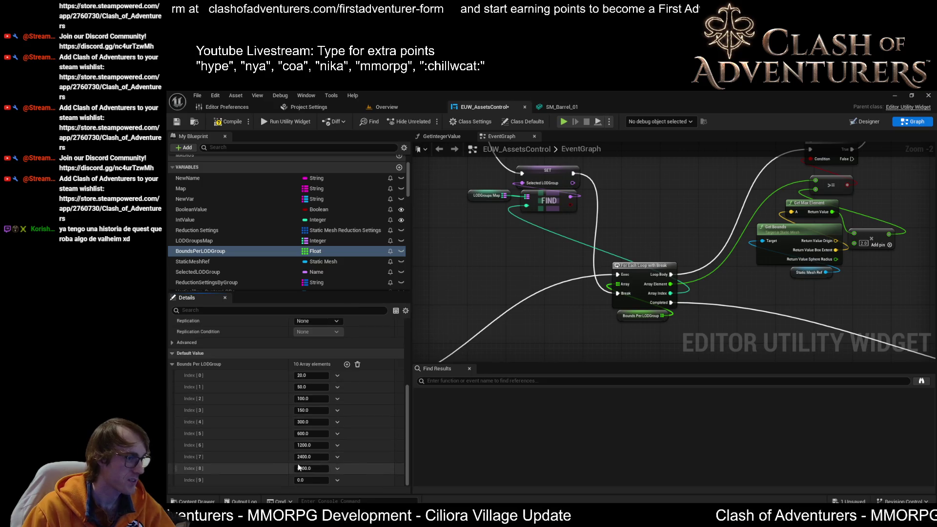
left_click(310, 480)
type("9")
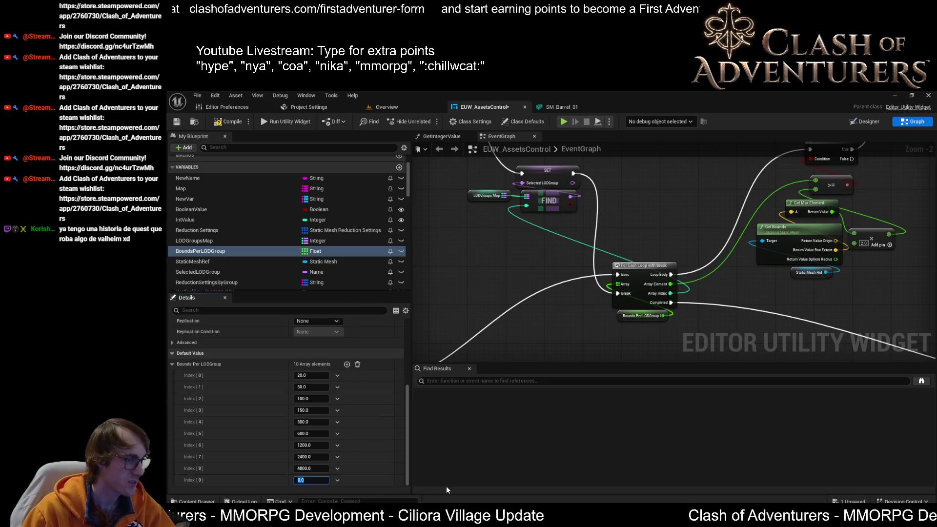
key("BackSpace")
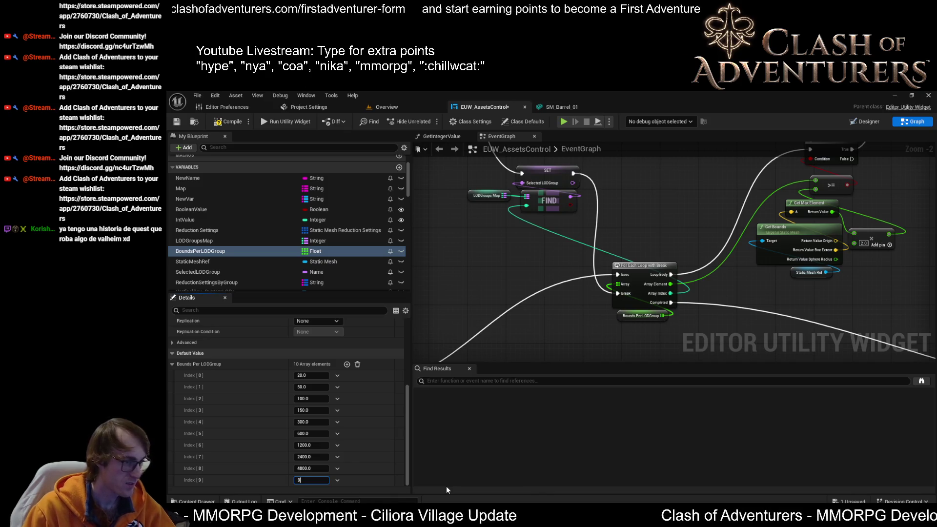
type("9600")
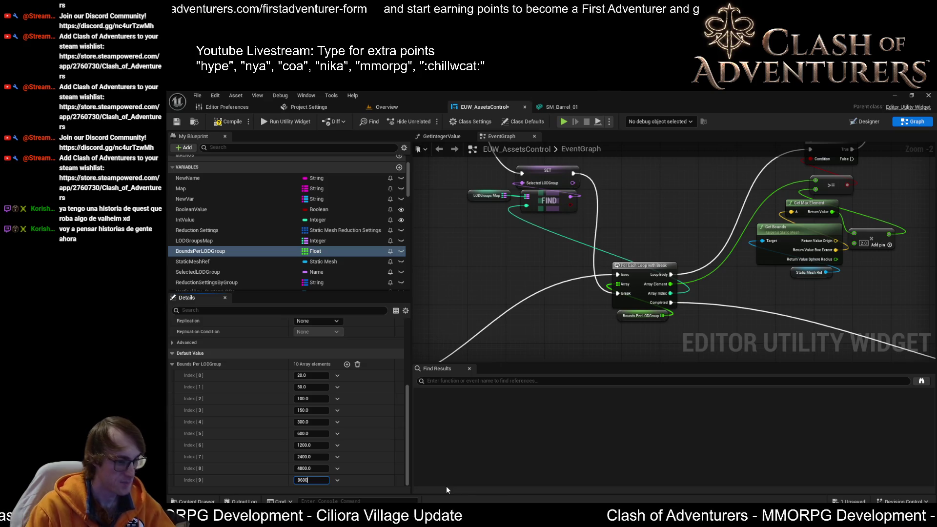
Confirm 4800×2 = 9600 in Windows Calculator and commit 9600 to Index [9].
key("super")
type("cal")
key("Return")
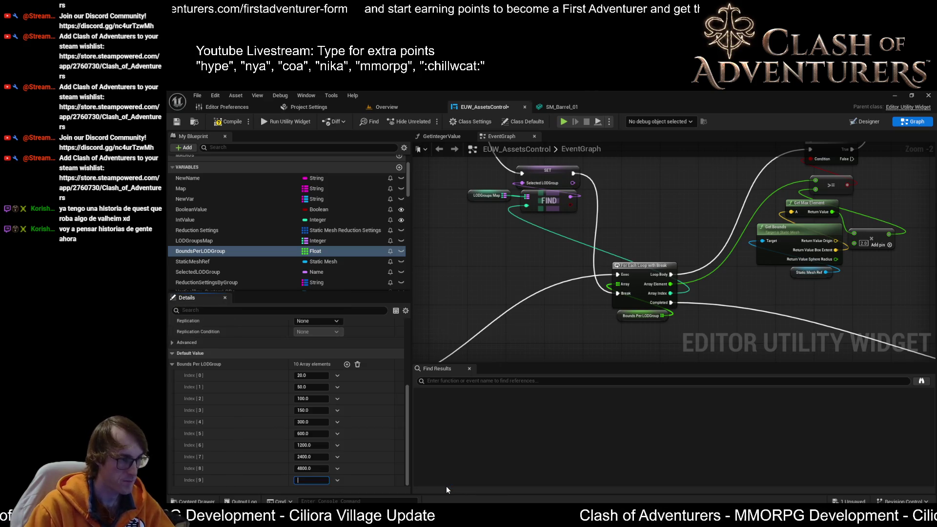
type("4800*")
type("2")
key("Return")
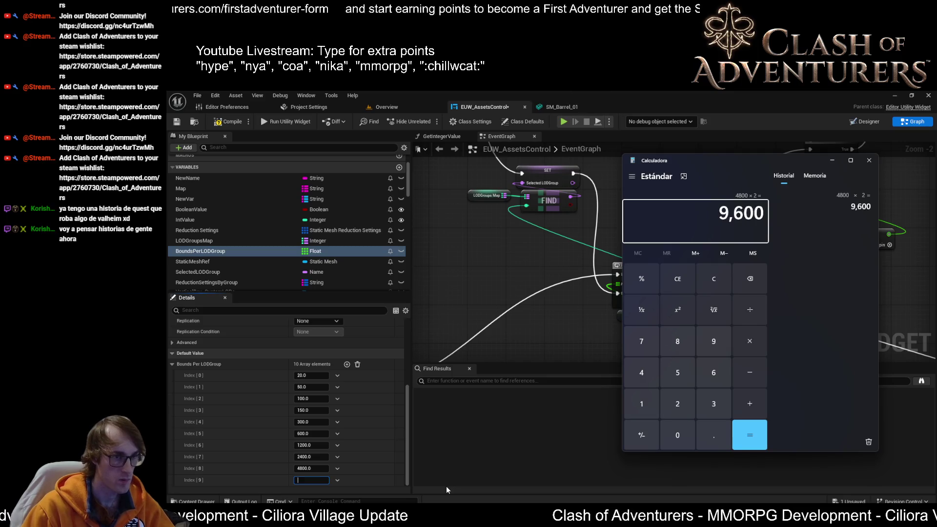
left_click(310, 481)
type("9600")
key("Return")
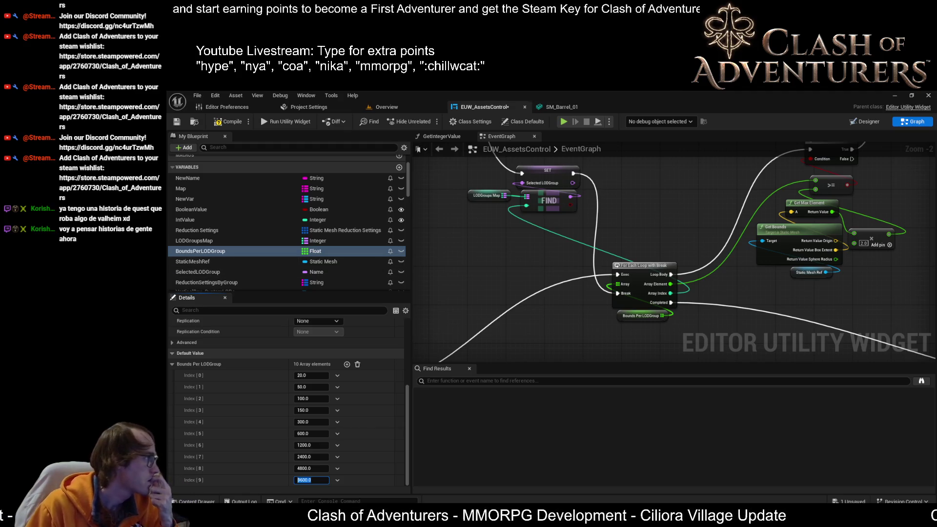
key("XF86Calculator")
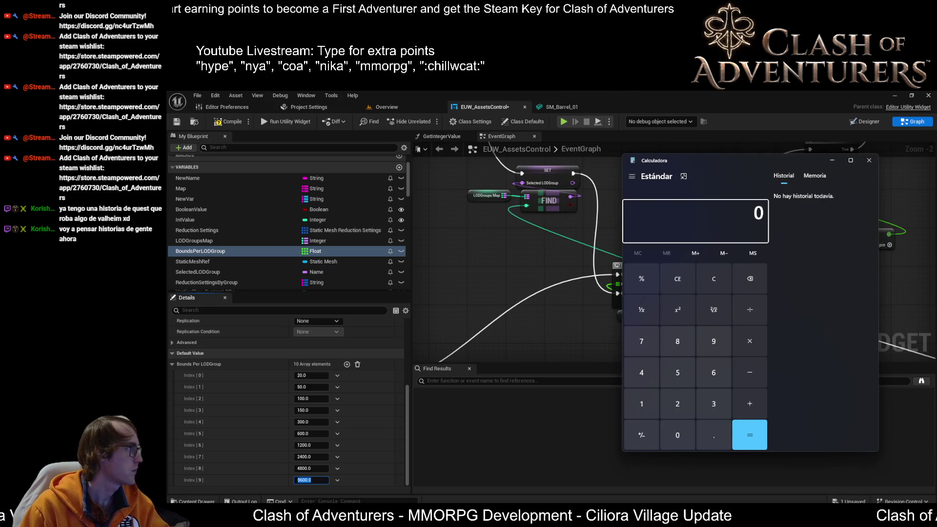
key("alt+F4")
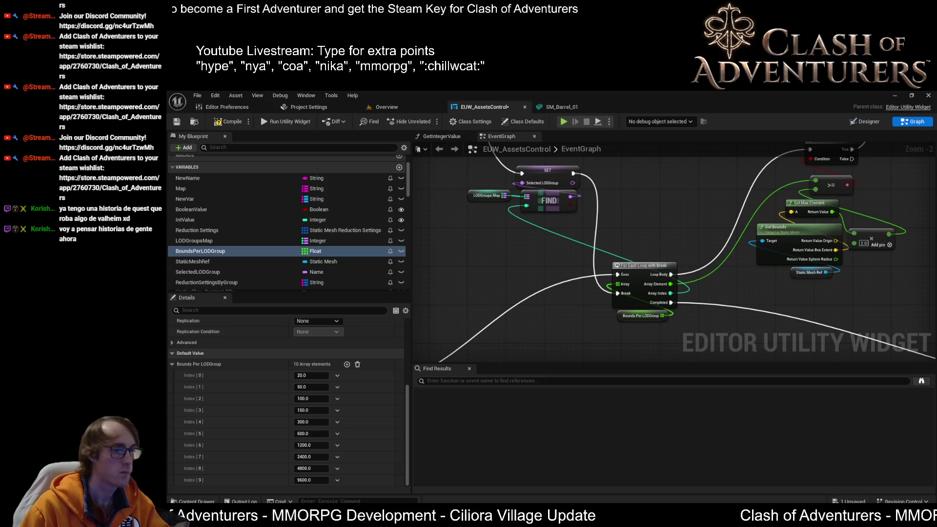
Pan the Event Graph to the bounds loop, Get Max Element and comparison nodes.
left_click_drag(854, 242, 737, 209)
scroll(722, 251, "up", 2)
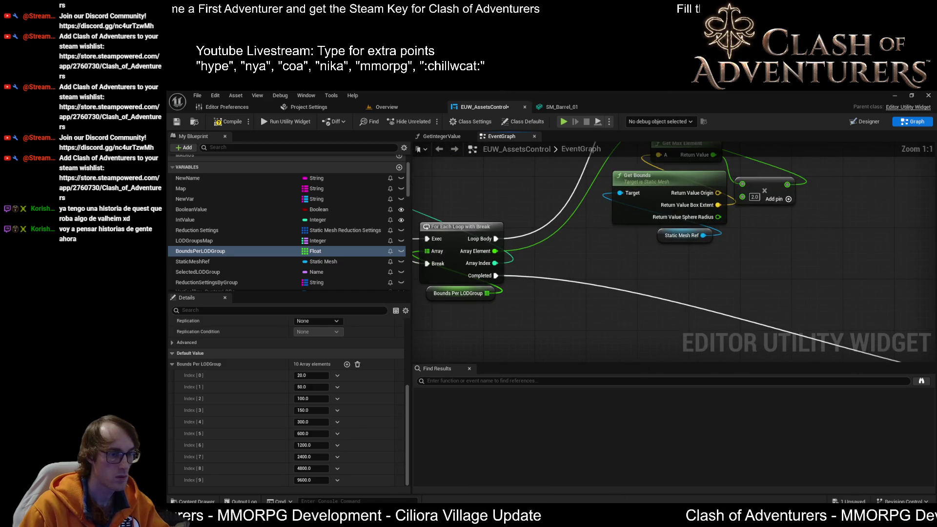
mouse_move(542, 510)
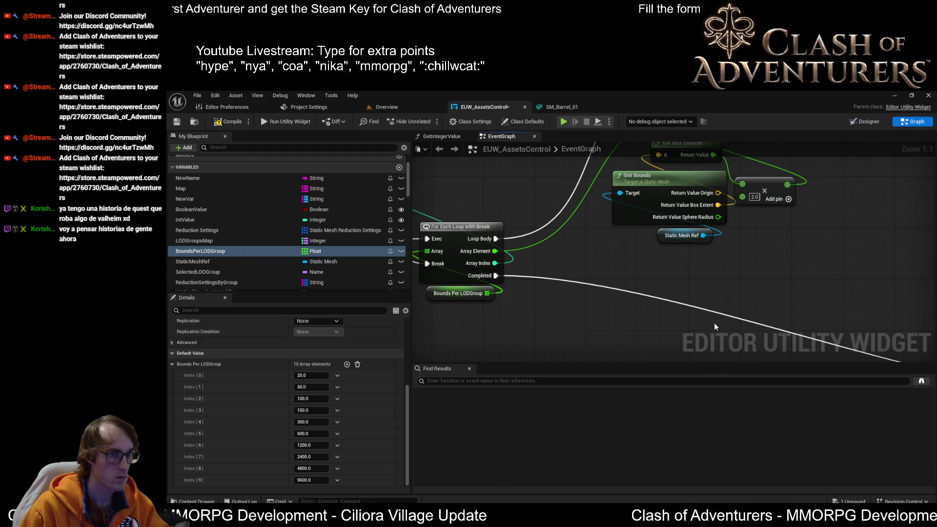
left_click_drag(719, 270, 674, 340)
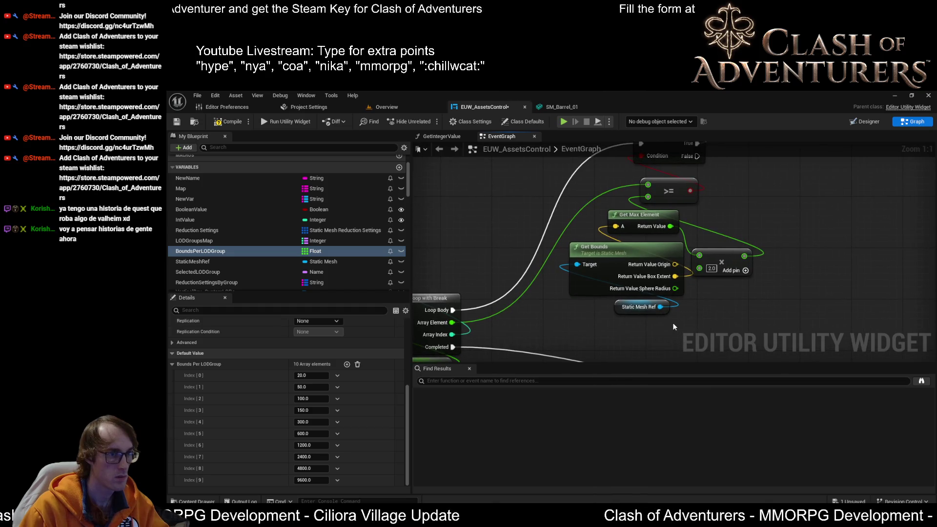
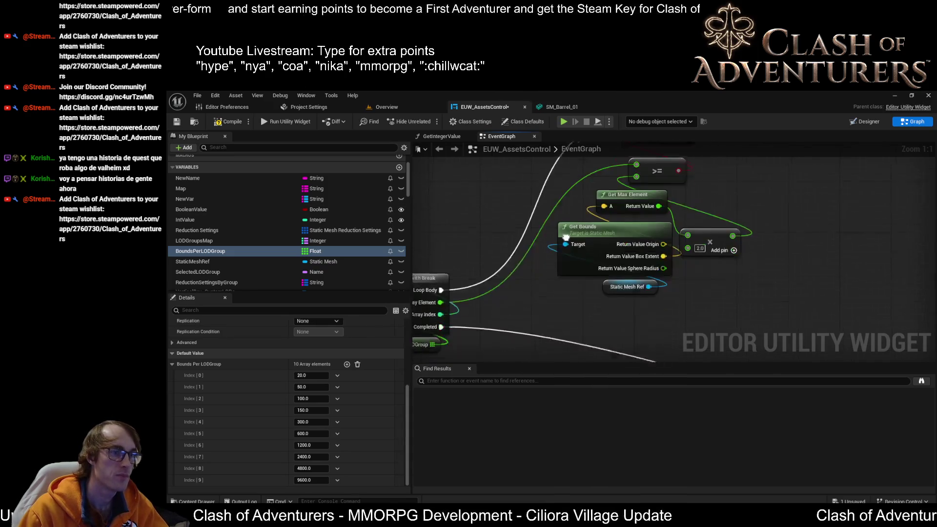
Pan and zoom the EventGraph out to Zoom -2 to show the Find, For Each Loop and Get Bounds nodes.
left_click_drag(562, 269, 623, 216)
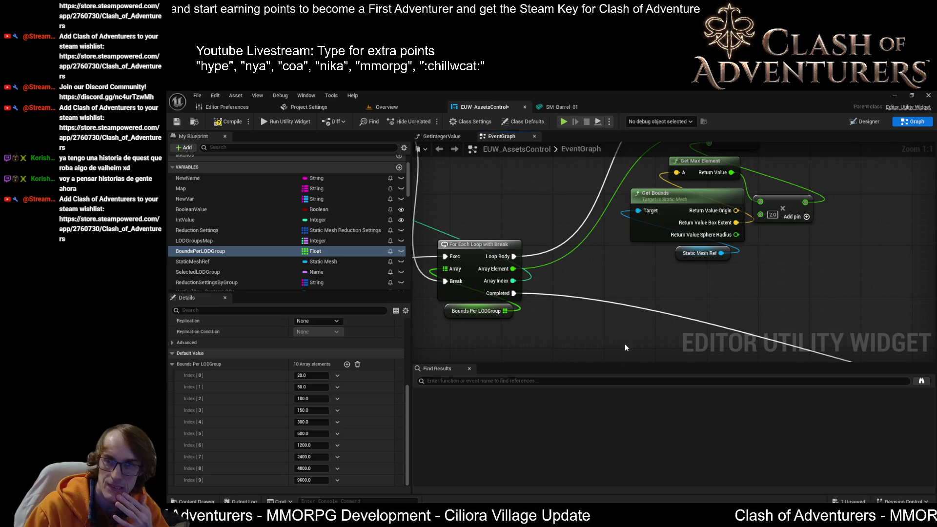
left_click_drag(625, 343, 723, 386)
left_click_drag(537, 244, 646, 251)
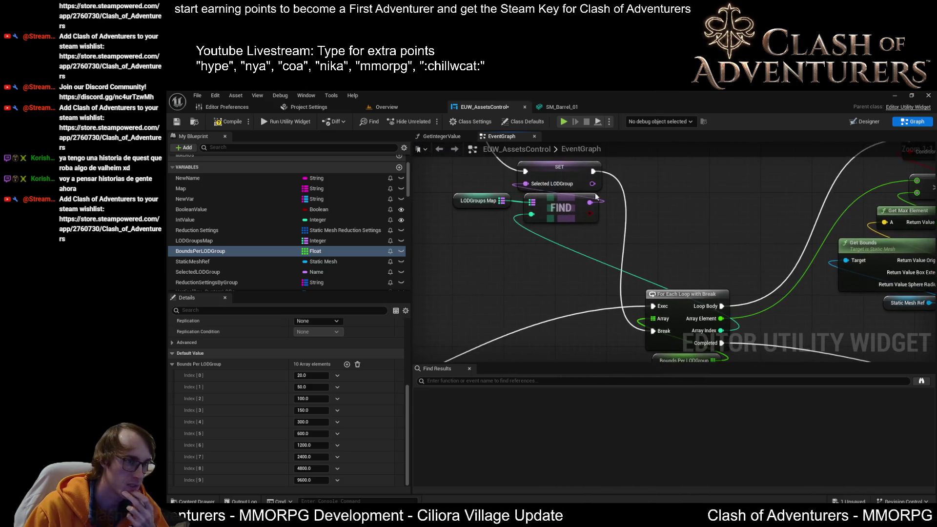
scroll(542, 272, "down", 2)
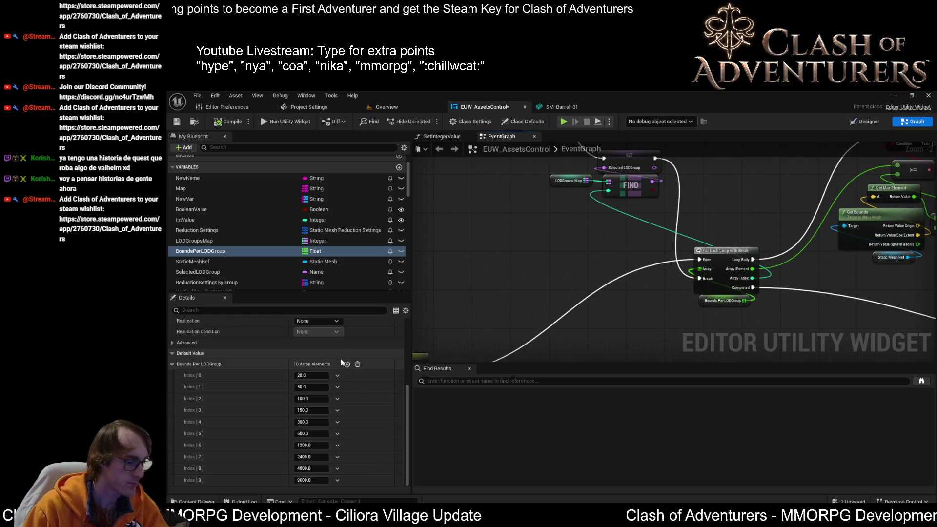
key("super")
Launch Calculator, compute 9600 × 2 = 19,200, and close it.
type("cal")
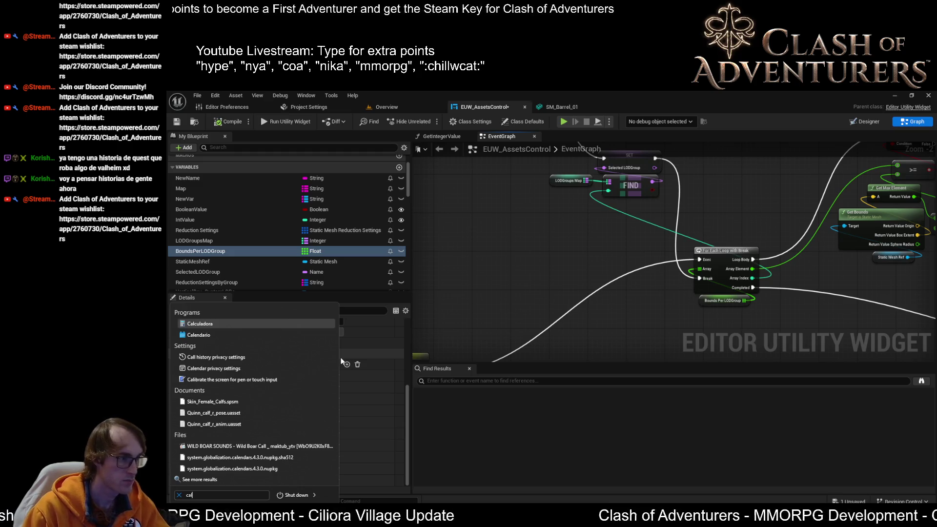
key("Return")
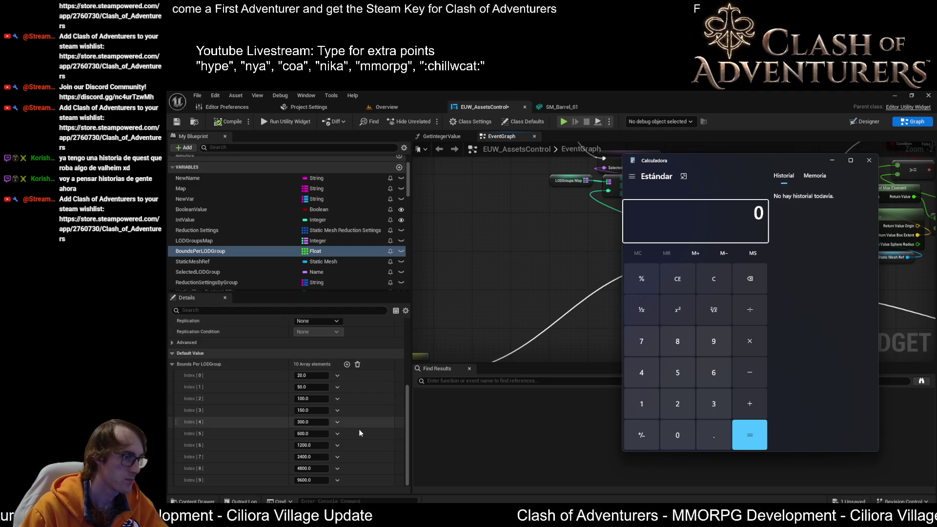
left_click(347, 364)
left_click(347, 364)
key("alt+Tab")
type("9600*2")
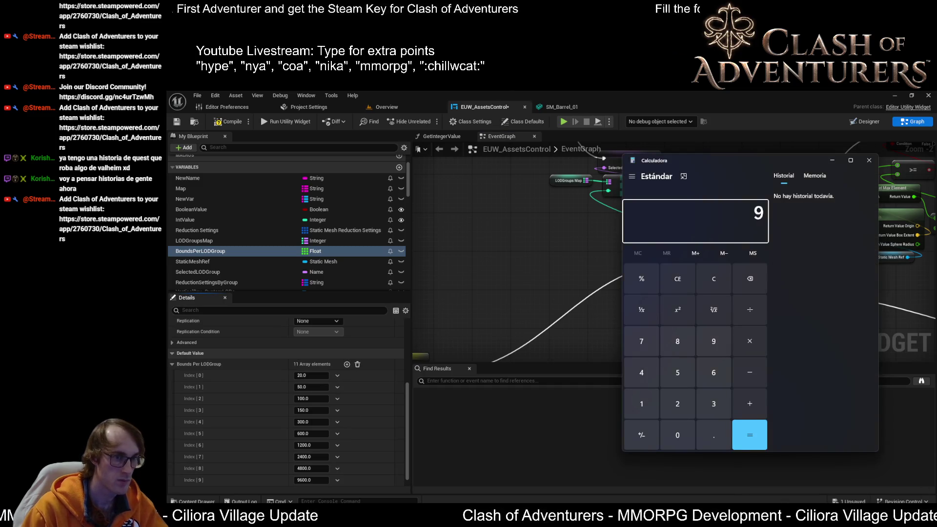
key("Return")
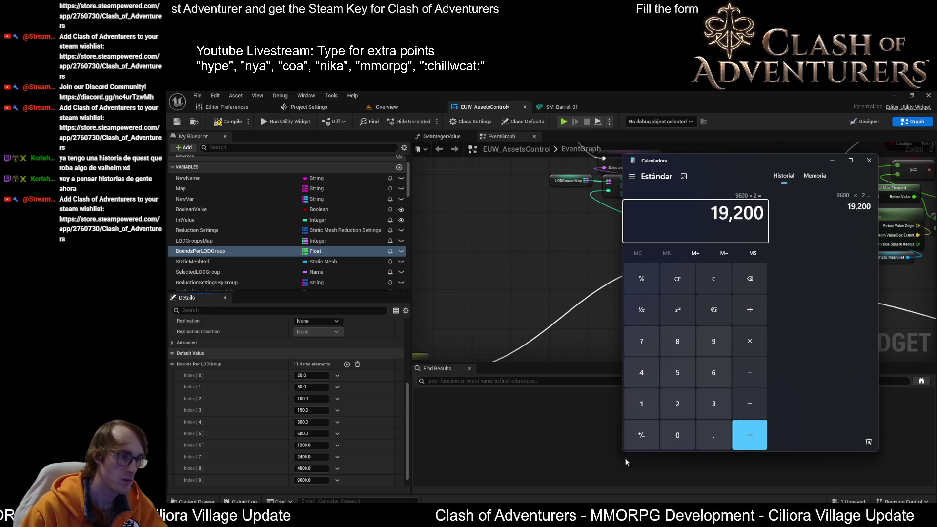
left_click(870, 160)
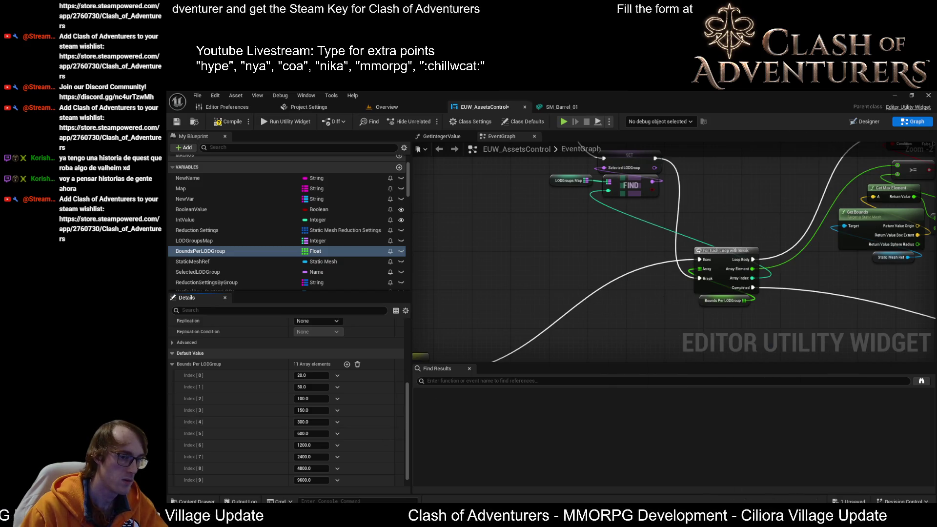
Add an Index [10] entry to Bounds Per LODGroup with the value 19200.
left_click(869, 160)
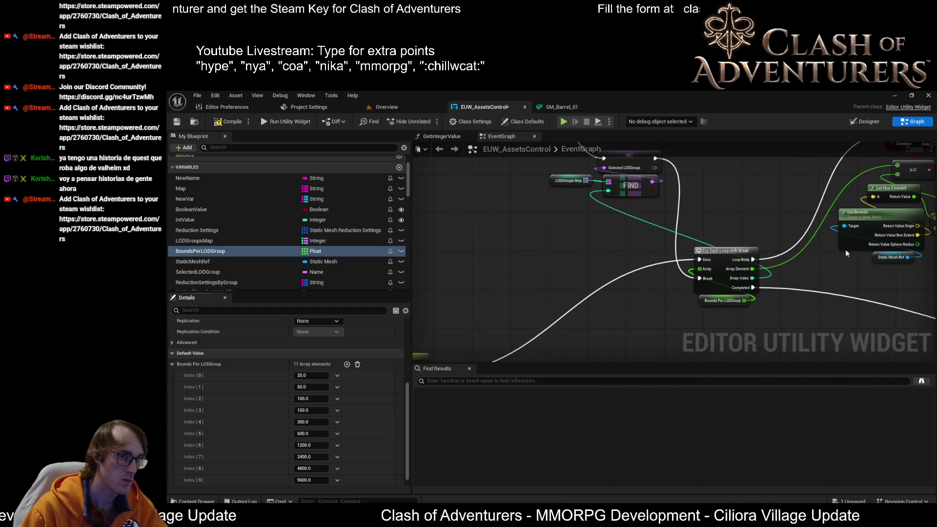
left_click(346, 364)
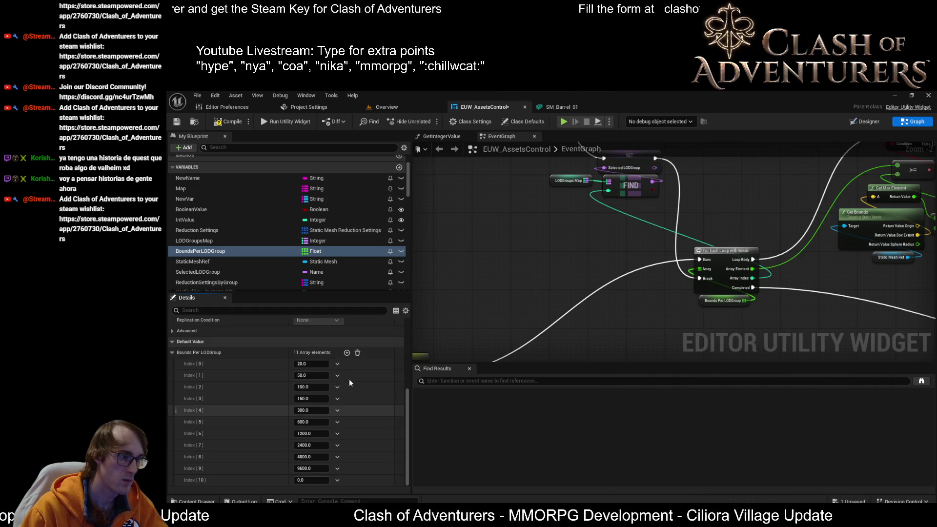
scroll(329, 418, "down", 1)
left_click(317, 470)
type("19")
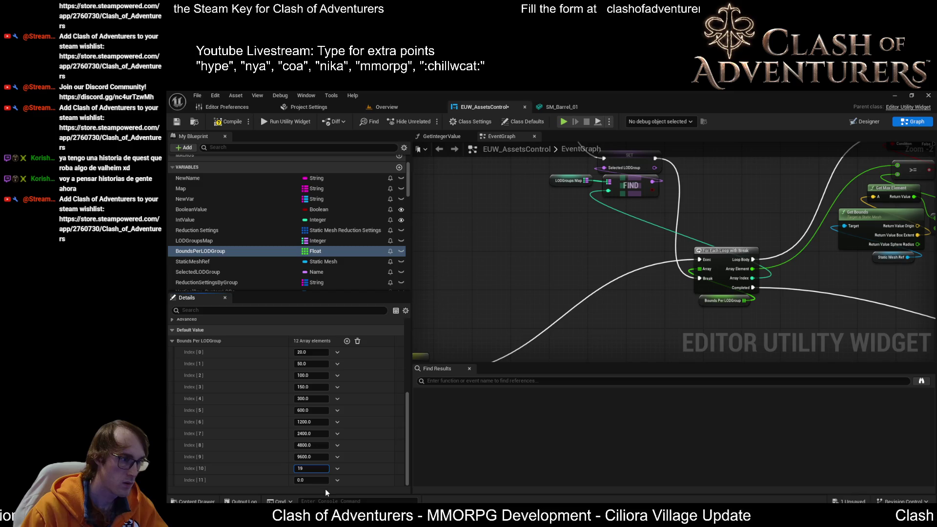
type("200")
key("Return")
Delete the extra empty Index [11] entry and snip the Bounds Per LODGroup values as an image.
left_click(337, 480)
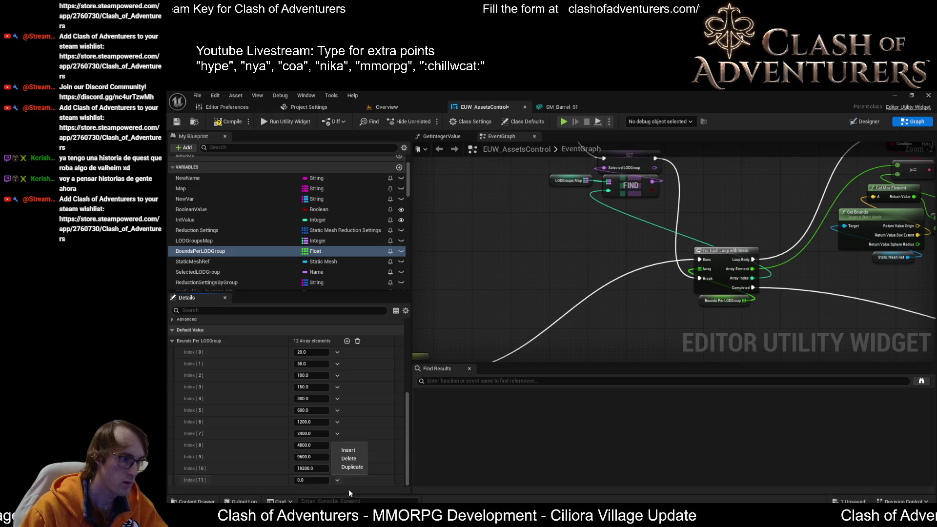
left_click(346, 458)
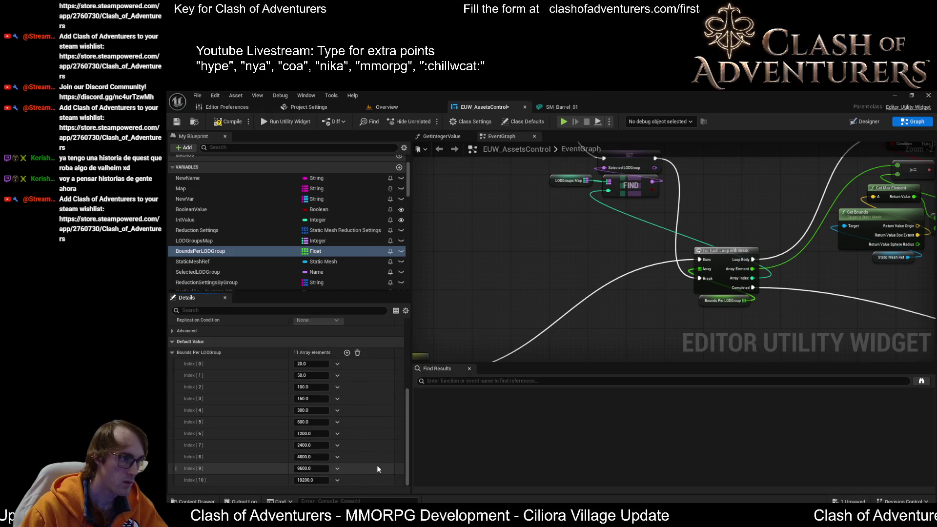
key("super+shift+s")
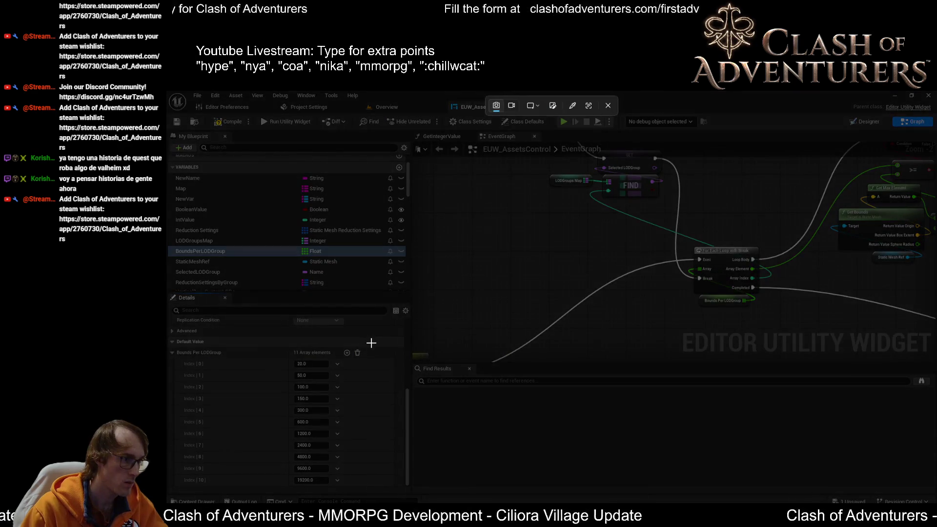
mouse_move(372, 345)
left_mouse_down()
mouse_move(172, 456)
mouse_move(172, 503)
mouse_move(168, 487)
left_mouse_up()
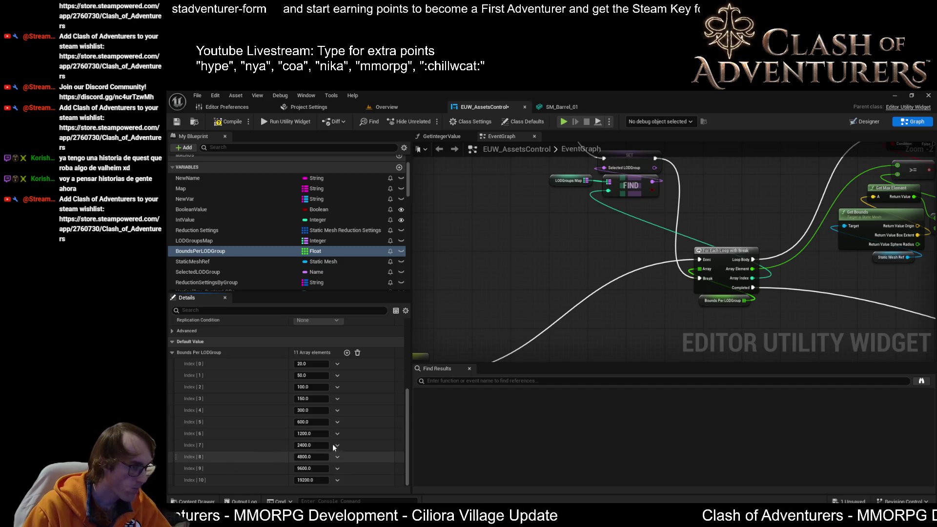
Pan the EventGraph to bring the SET node at the bottom into view.
scroll(338, 443, "up", 2)
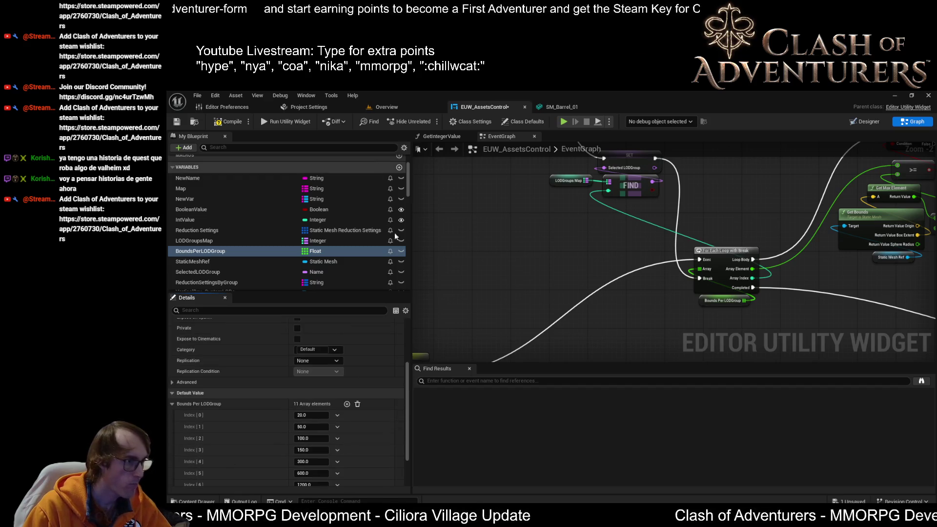
mouse_move(556, 286)
left_mouse_down()
mouse_move(659, 288)
mouse_move(585, 283)
mouse_move(598, 283)
left_mouse_up()
mouse_move(434, 313)
left_mouse_down()
mouse_move(513, 303)
mouse_move(422, 289)
left_mouse_up()
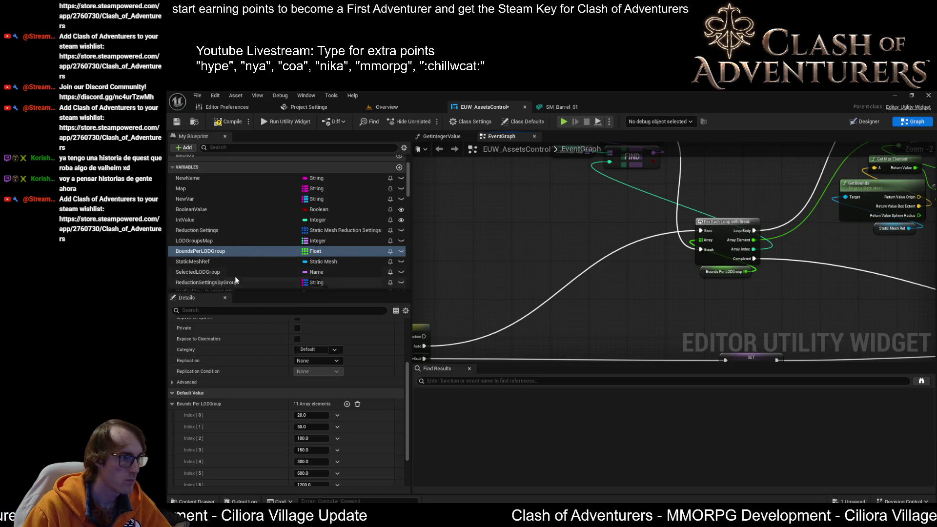
scroll(220, 273, "down", 2)
Review the BoundsPerLODGroup and ReductionSettingsByGroup defaults, then add a third map entry.
left_click(205, 259)
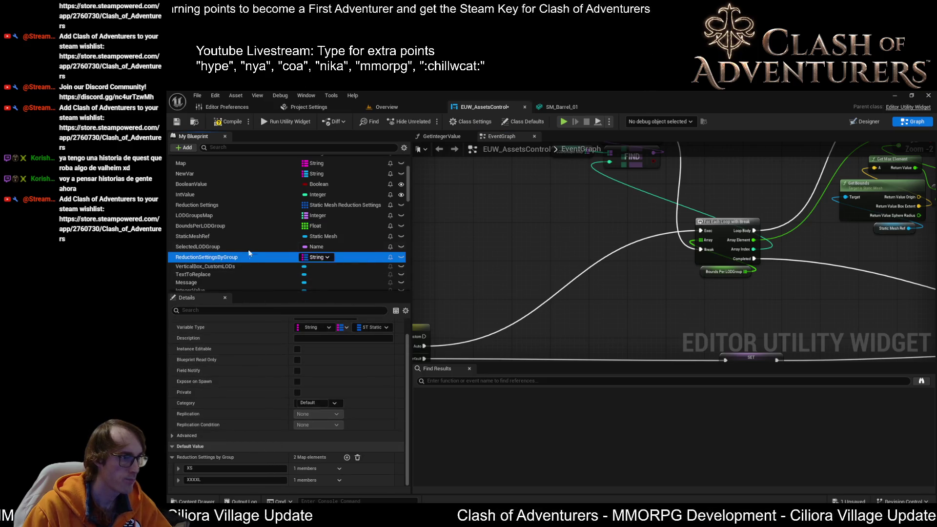
left_click(224, 227)
scroll(297, 406, "down", 3)
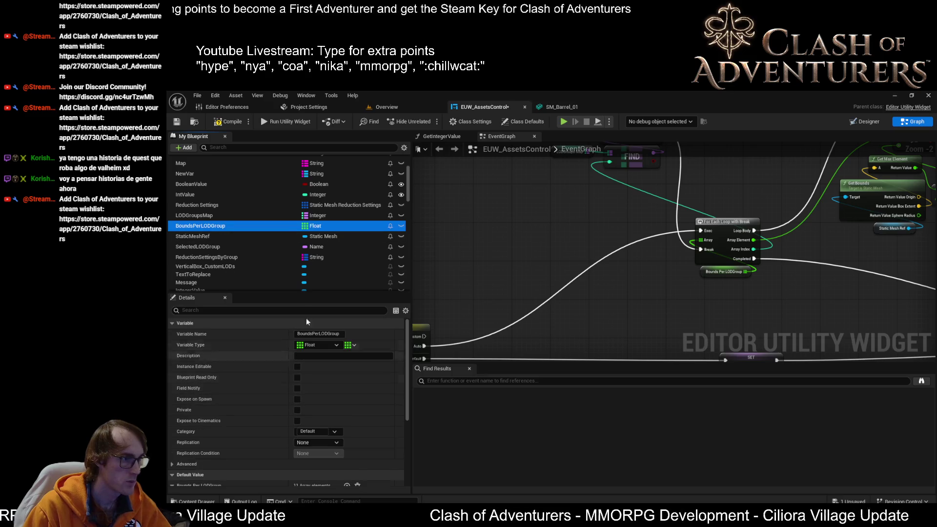
scroll(216, 454, "down", 4)
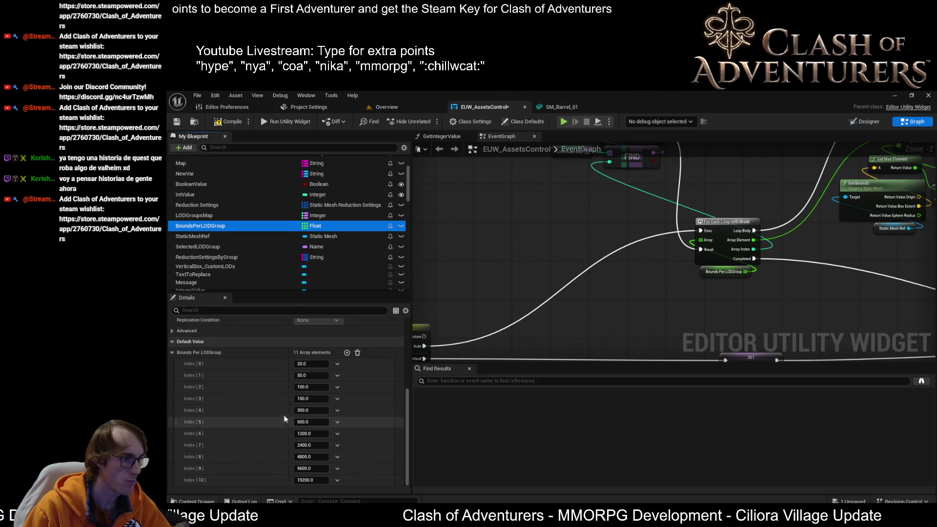
left_click(211, 356)
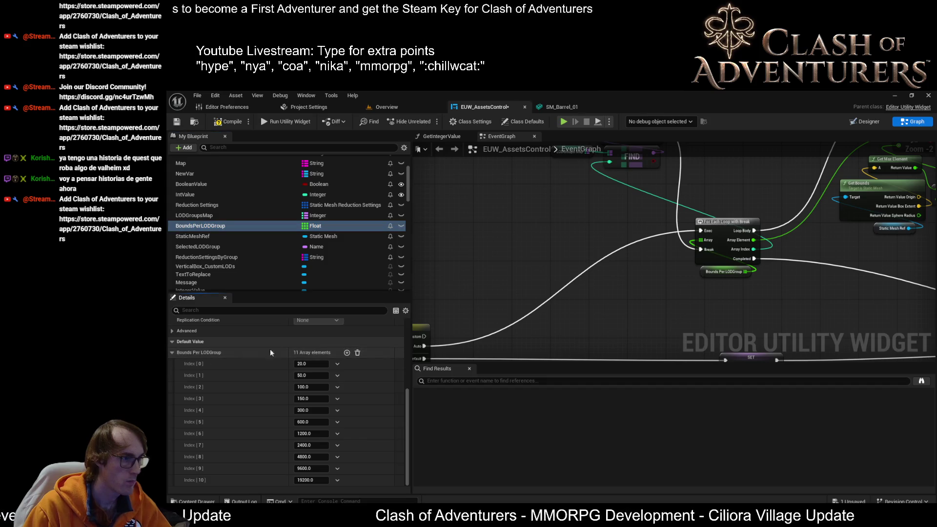
left_click(211, 257)
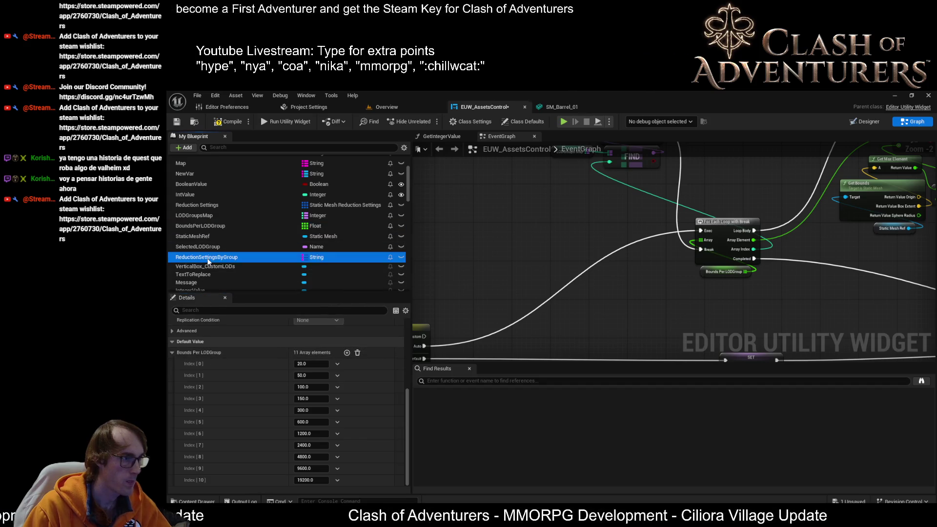
left_click(189, 482)
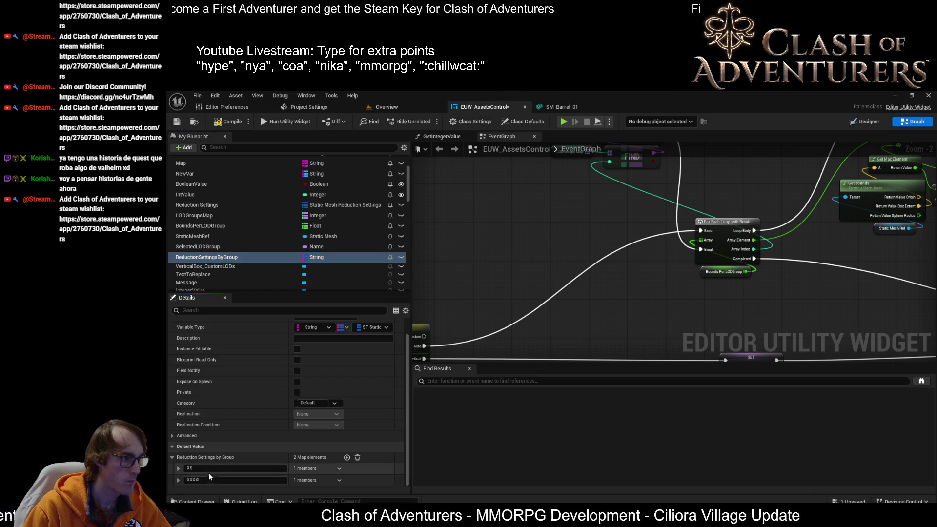
left_click(347, 458)
Change the first map key to 20 and switch the map's key type from String to Float.
scroll(339, 471, "down", 1)
left_click(242, 467)
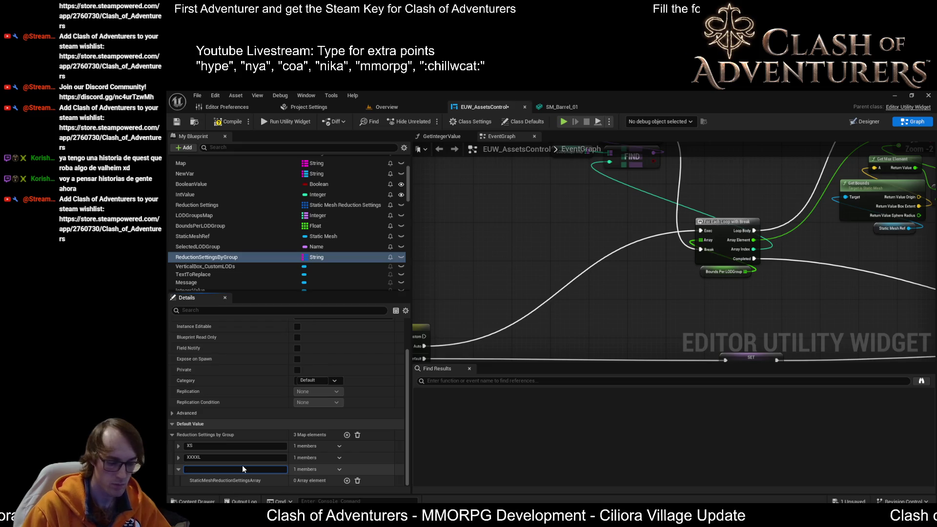
left_click(234, 445)
type("20")
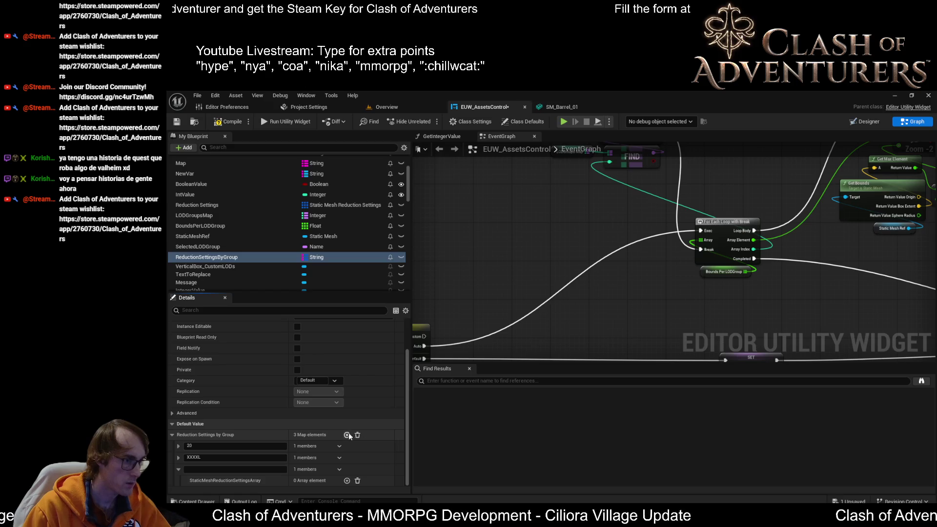
left_click(254, 466)
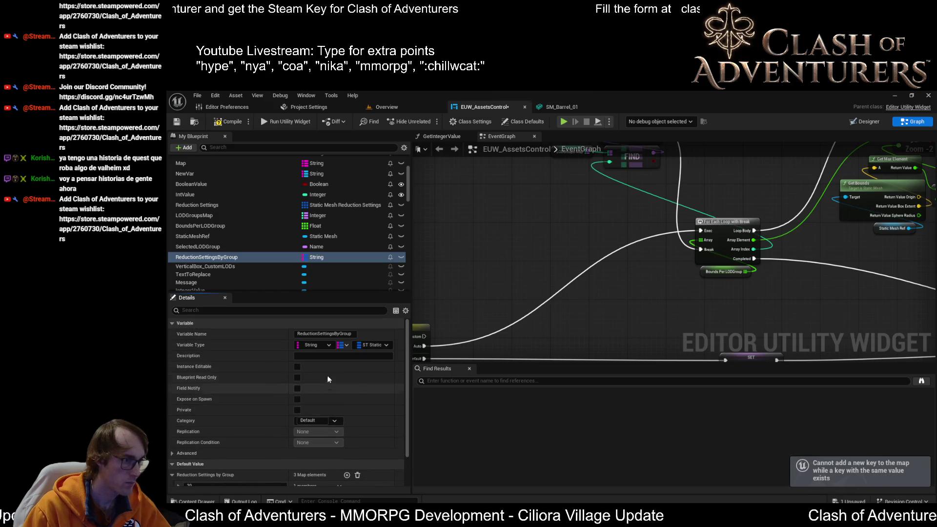
left_click(315, 345)
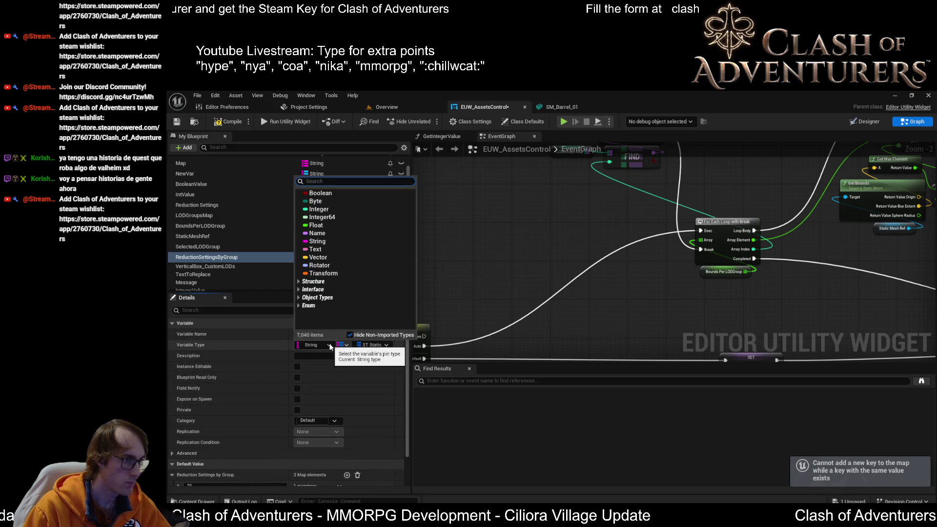
left_click(333, 227)
Set the XXXXL key to 9600 and show the BoundsPerLODGroup default values.
scroll(331, 420, "down", 2)
left_click(209, 447)
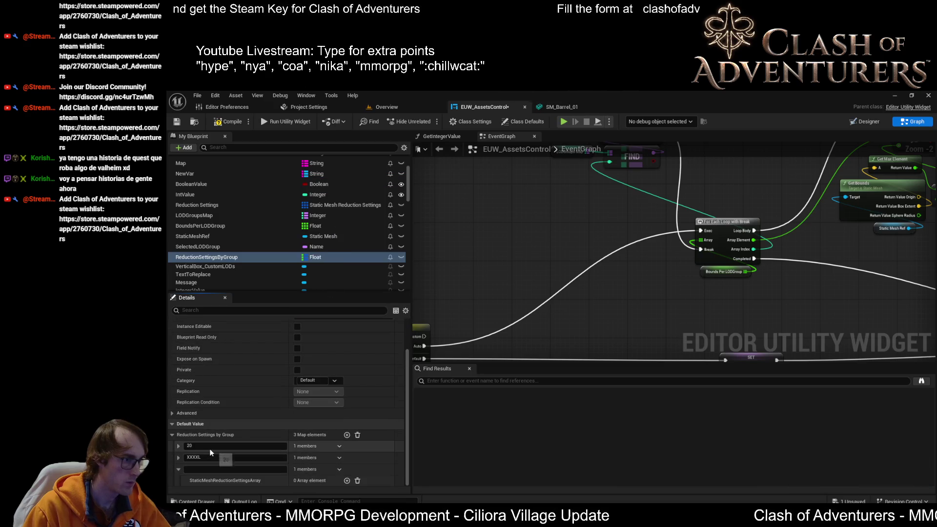
left_click(212, 457)
type("9600")
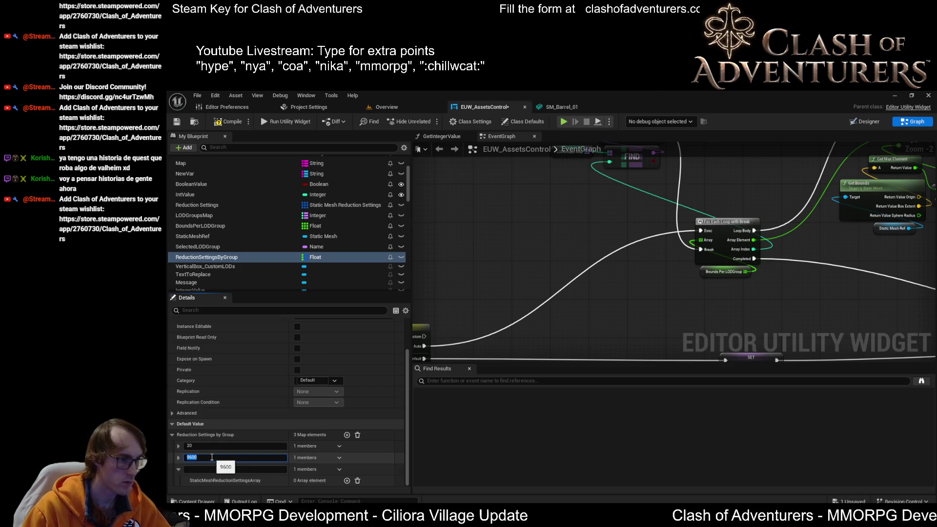
key("Return")
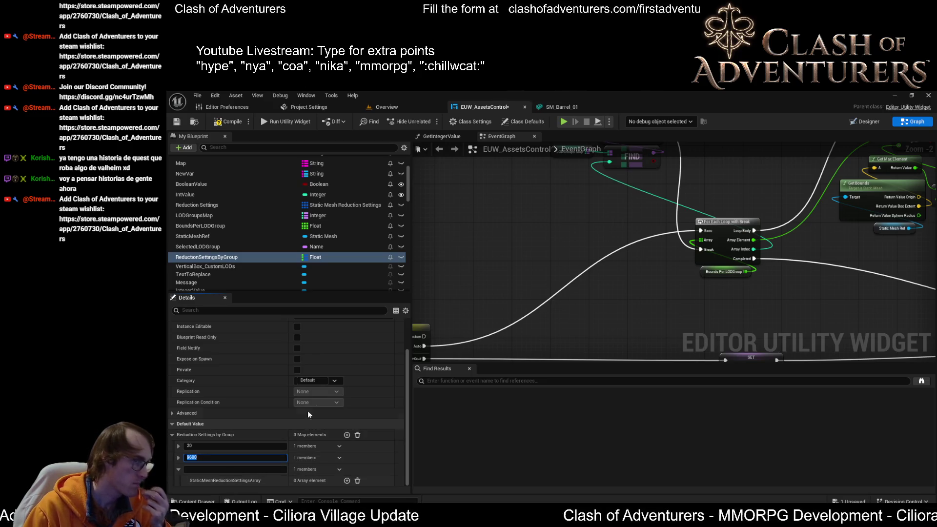
left_click(315, 226)
left_click(255, 219)
left_click(255, 224)
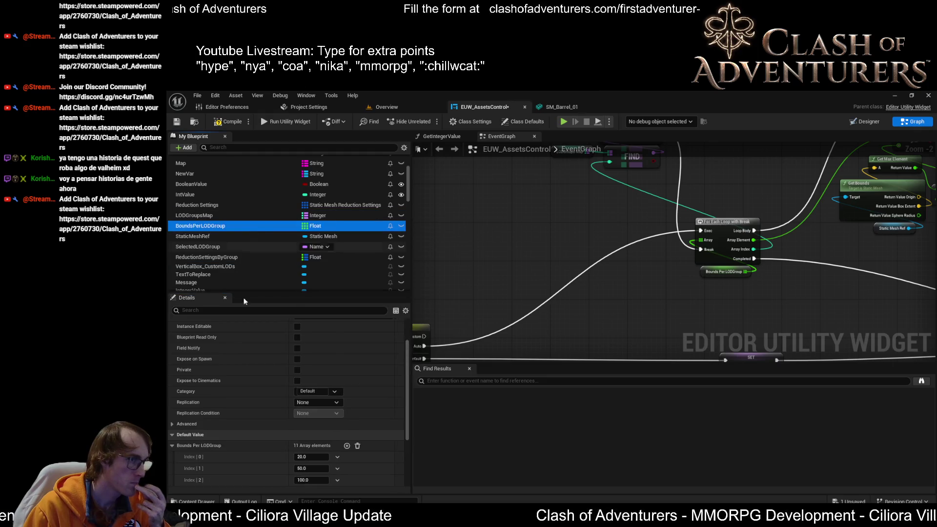
scroll(330, 414, "down", 3)
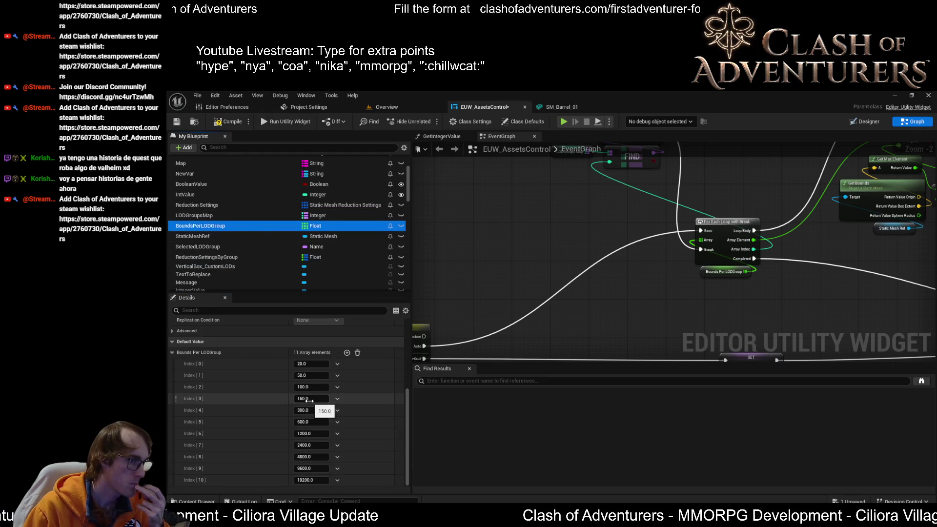
left_click(315, 480)
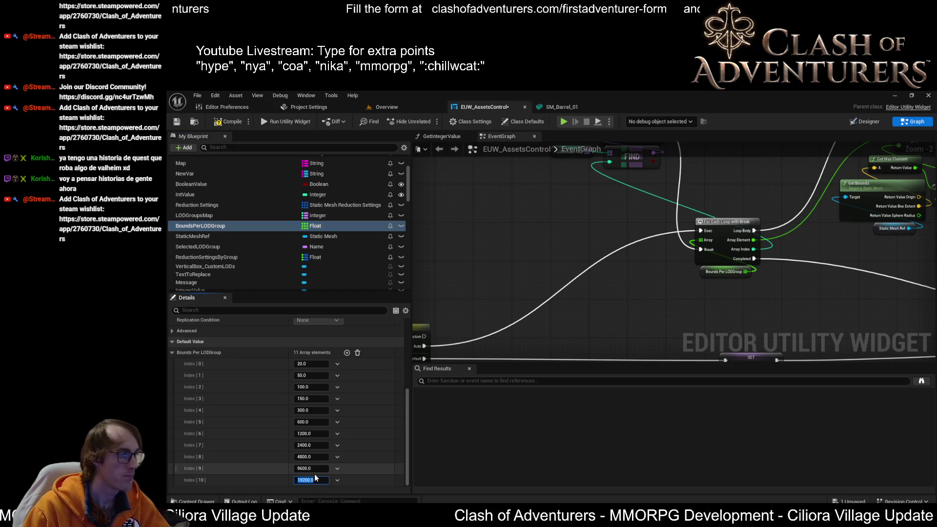
key("Return")
left_click(315, 480)
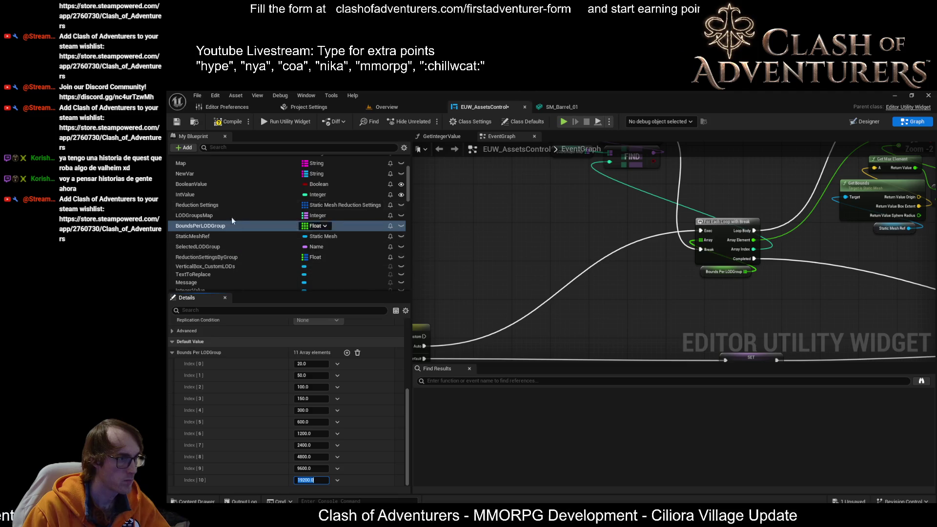
key("Return")
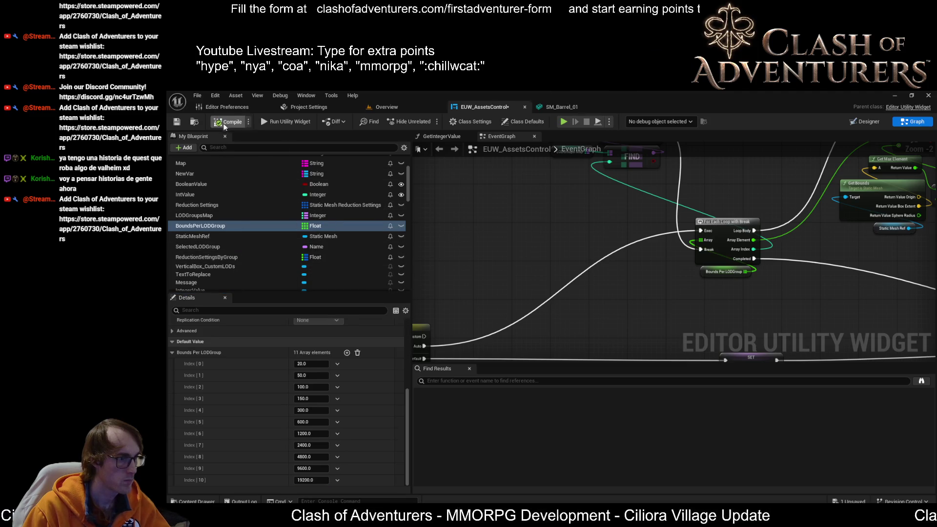
left_click(312, 468)
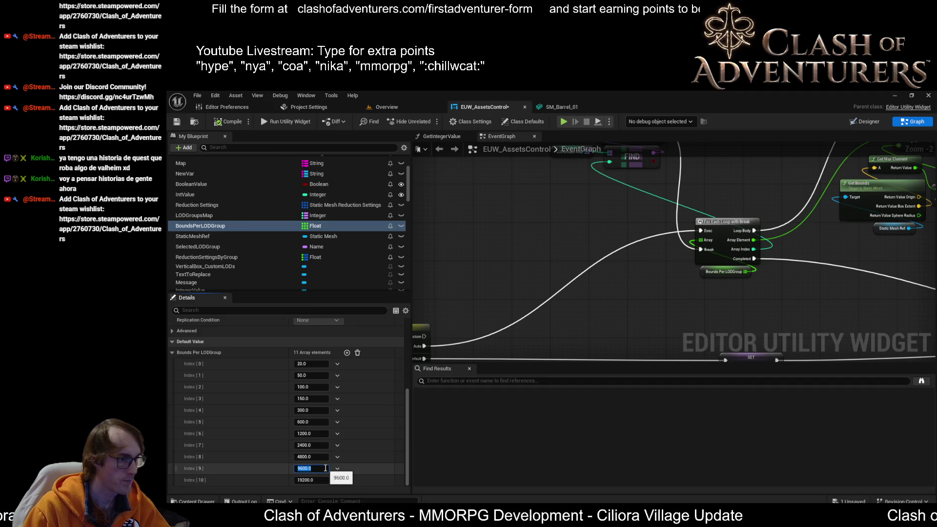
key("Return")
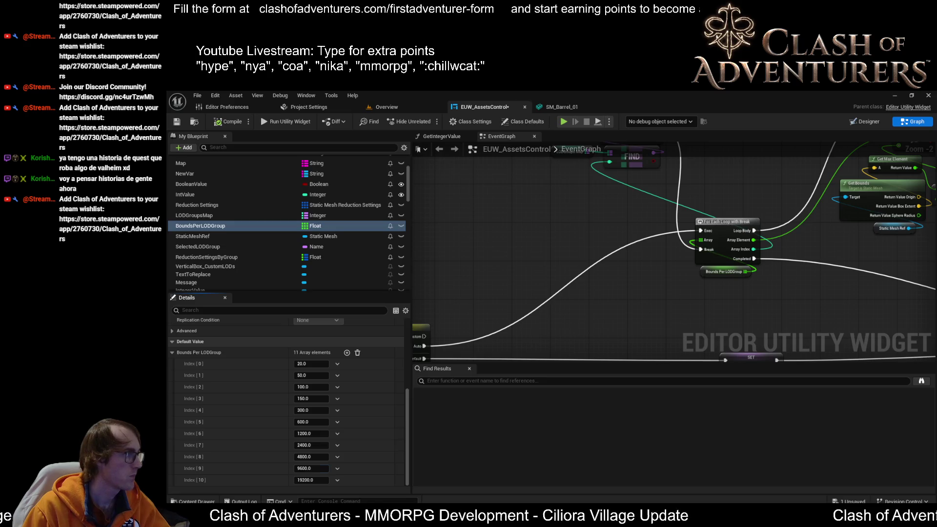
mouse_move(655, 516)
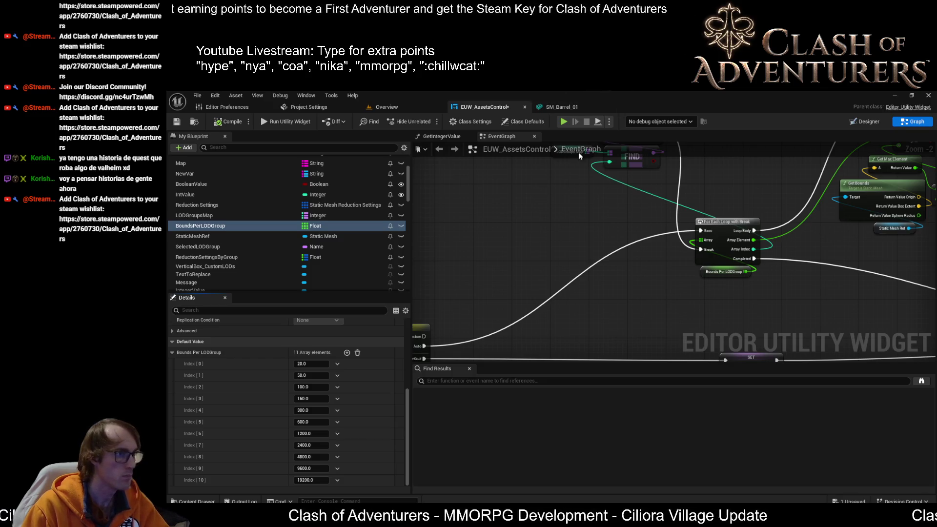
scroll(322, 414, "up", 2)
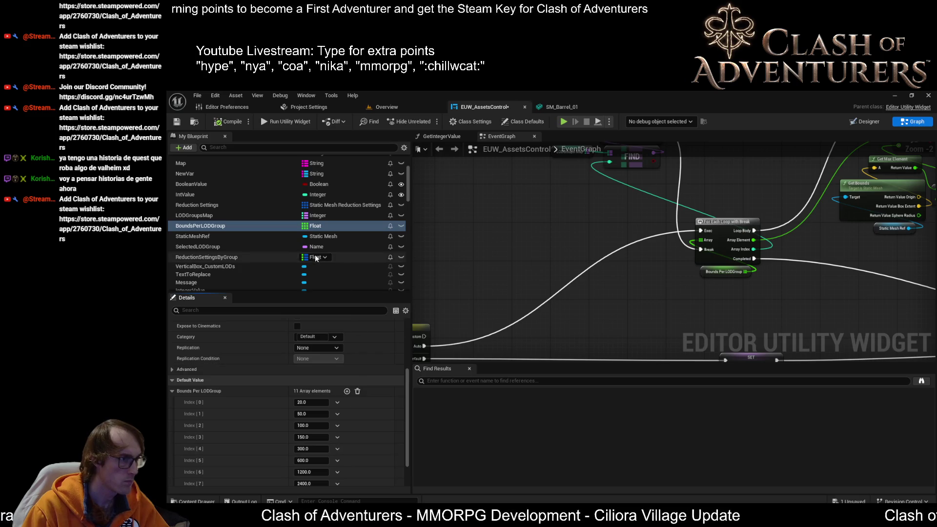
Delete the ReductionSettingsByGroup variable, then restore it with Ctrl+Z.
left_click(261, 258)
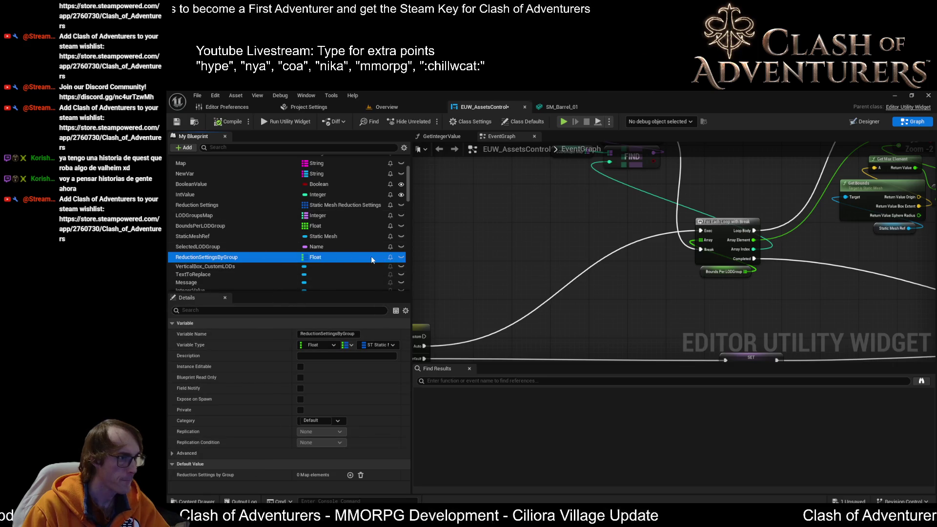
key("Delete")
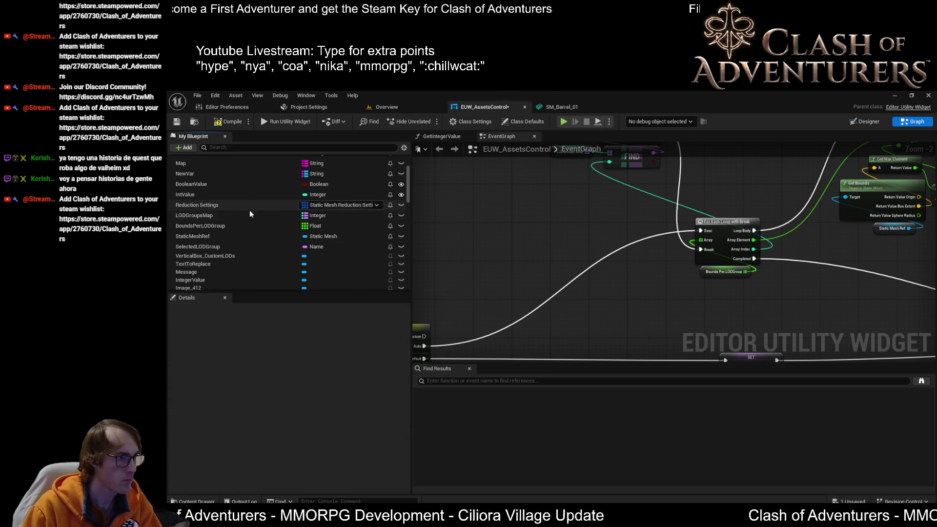
scroll(279, 225, "down", 1)
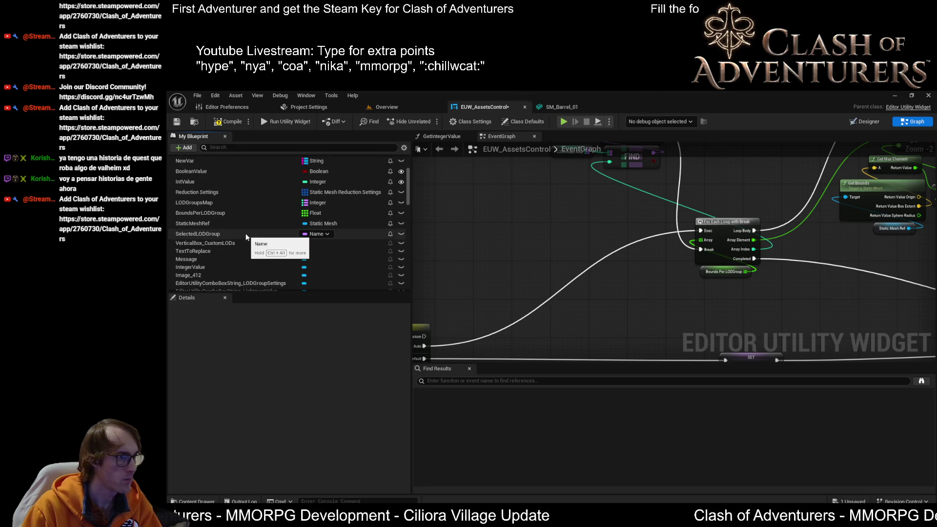
left_click(241, 191)
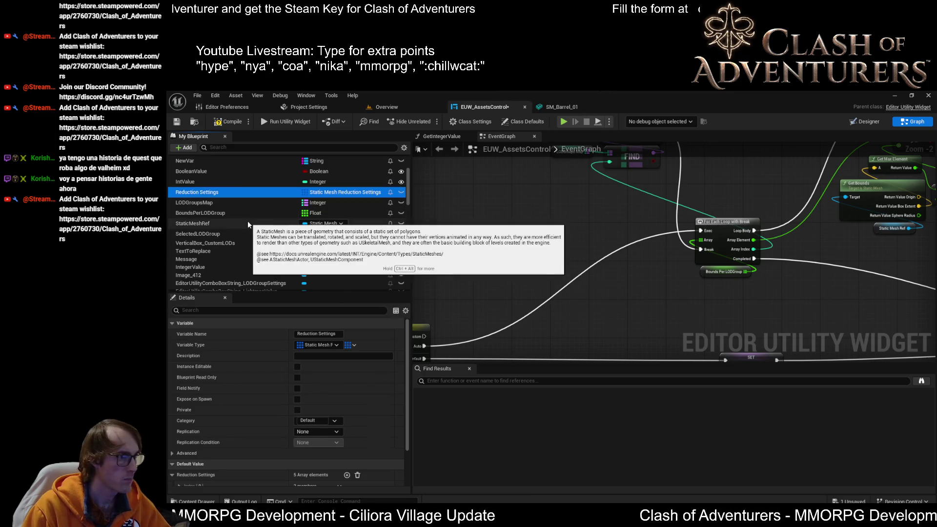
key("ctrl+z")
left_click(230, 237)
left_click(232, 242)
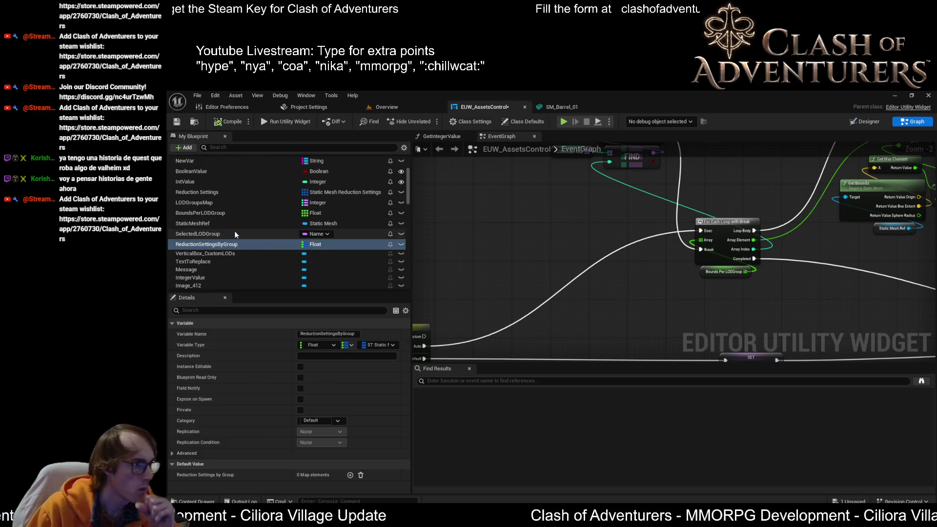
Review the Reduction Settings and LODGroupsMap defaults, then add the first ReductionSettingsByGroup map entry.
left_click(217, 213)
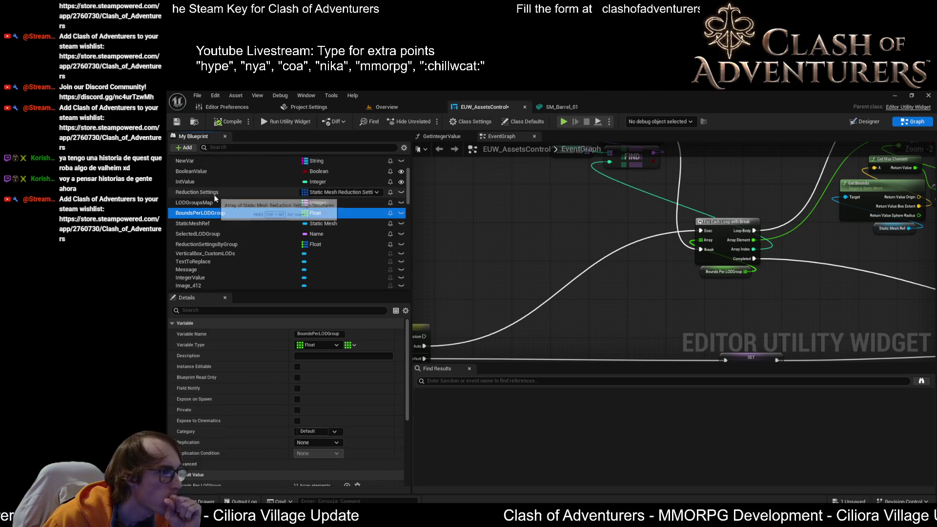
left_click(215, 194)
scroll(278, 396, "down", 3)
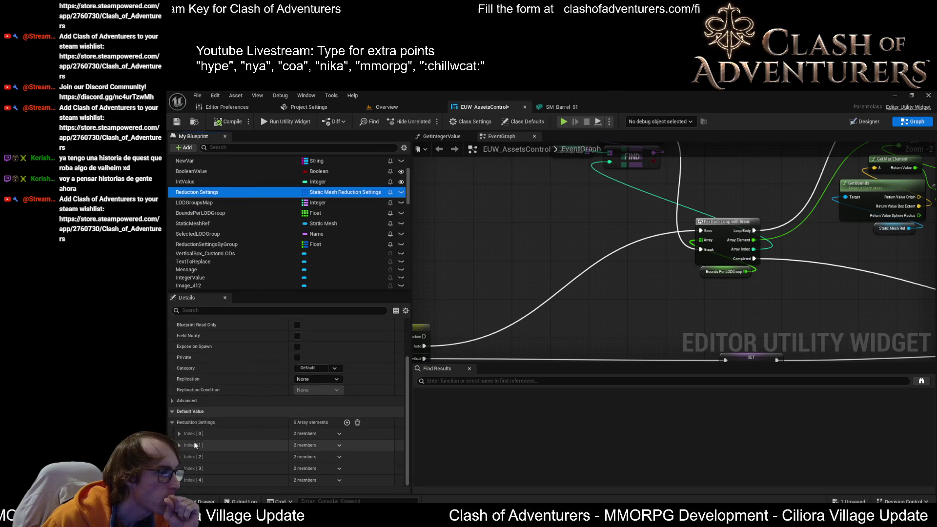
left_click(179, 433)
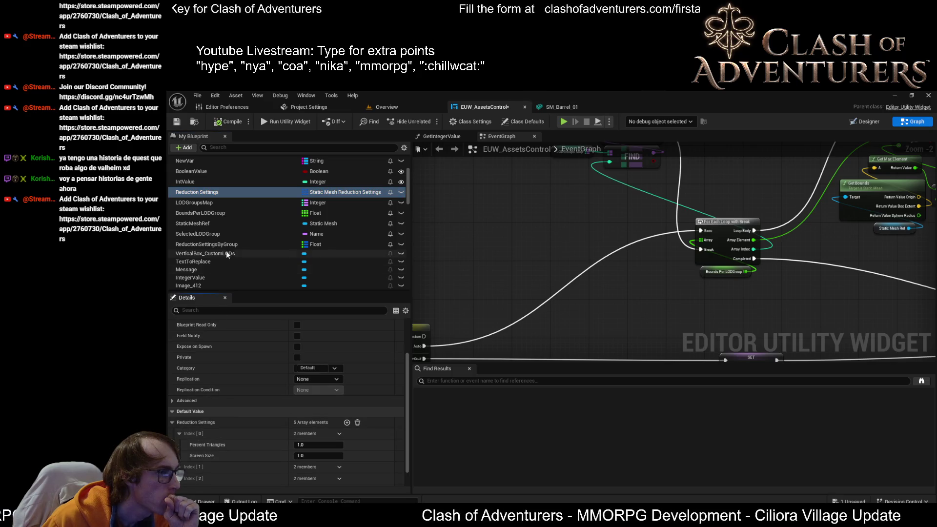
left_click(241, 246)
left_click(213, 203)
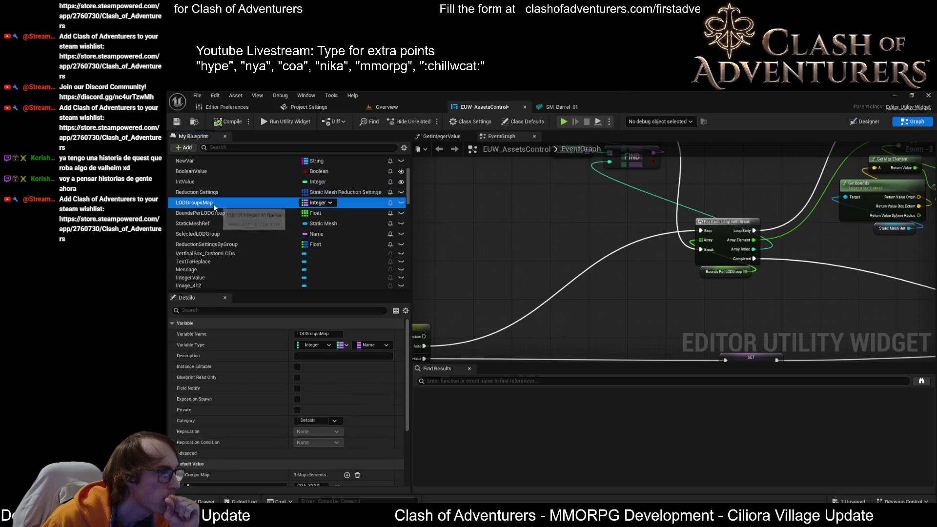
scroll(213, 203, "down", 1)
scroll(261, 373, "down", 4)
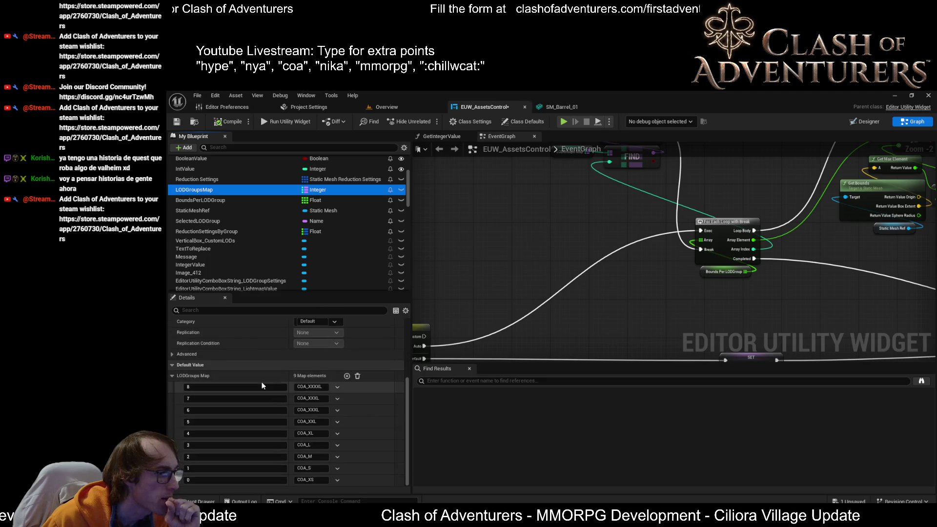
left_click(242, 230)
left_click_drag(525, 224, 608, 215)
left_click(349, 475)
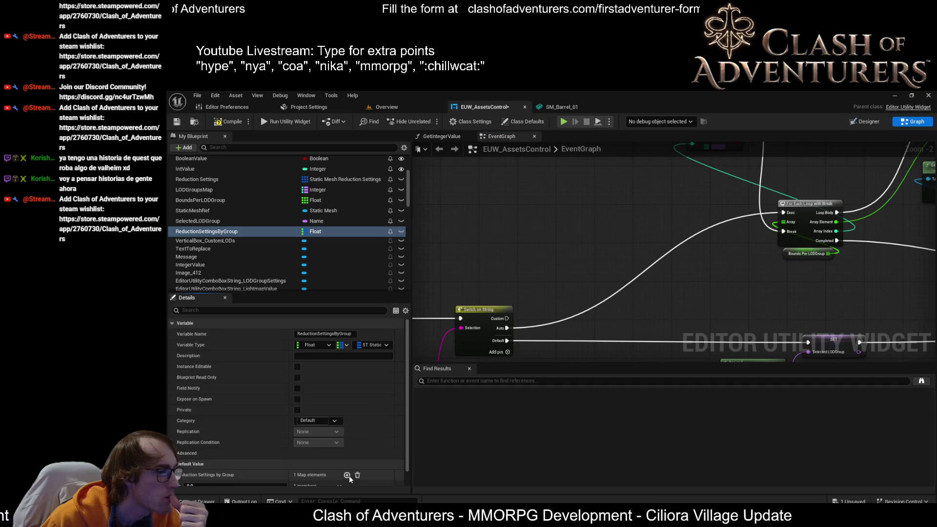
Set the first map key to 20.0 and add a second entry keyed 9600.
scroll(351, 468, "down", 1)
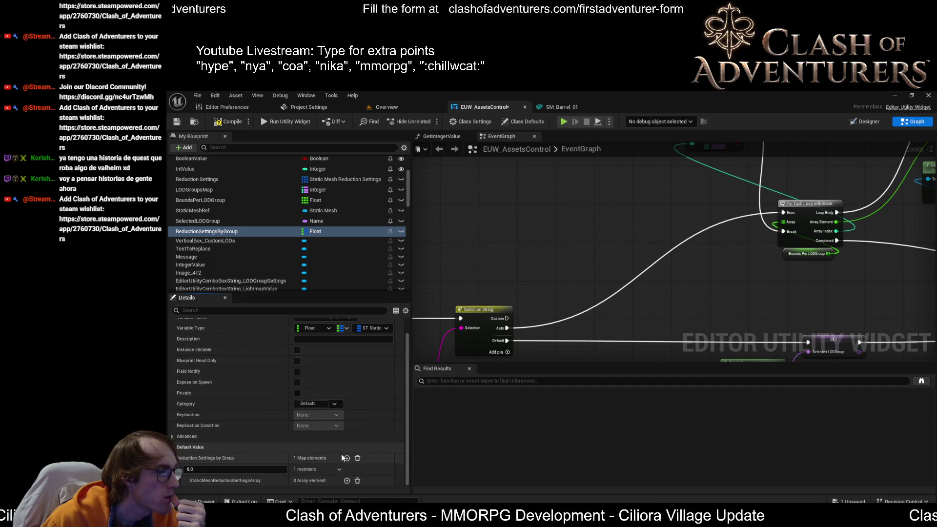
left_click(347, 459)
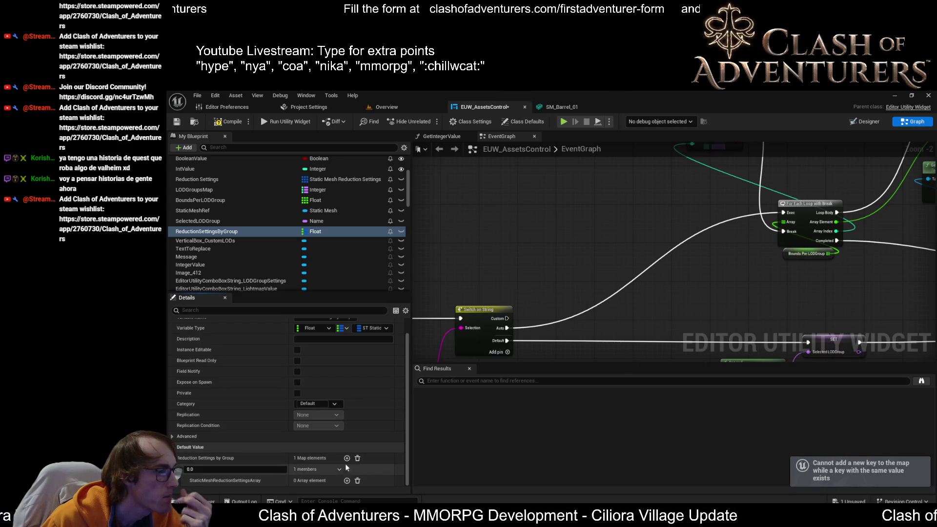
left_click_drag(244, 472, 244, 472)
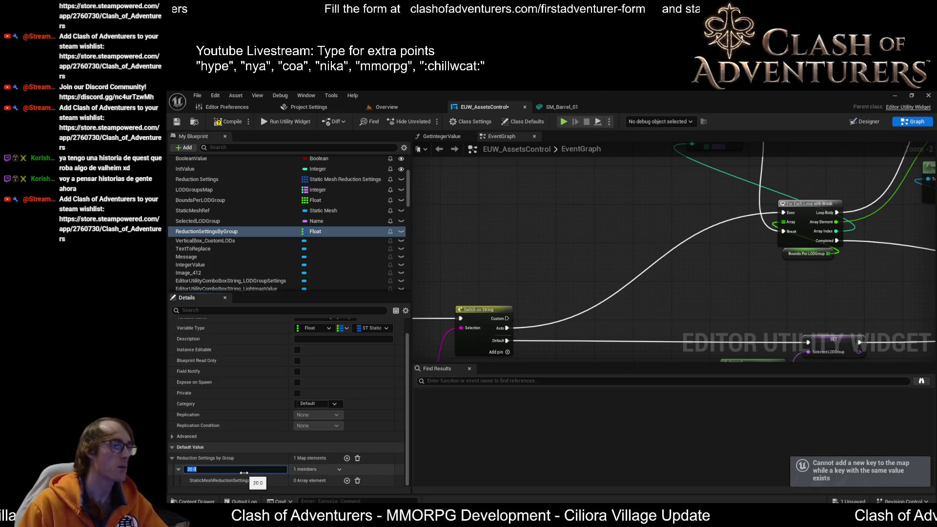
left_click(347, 459)
scroll(347, 460, "down", 2)
left_click(245, 469)
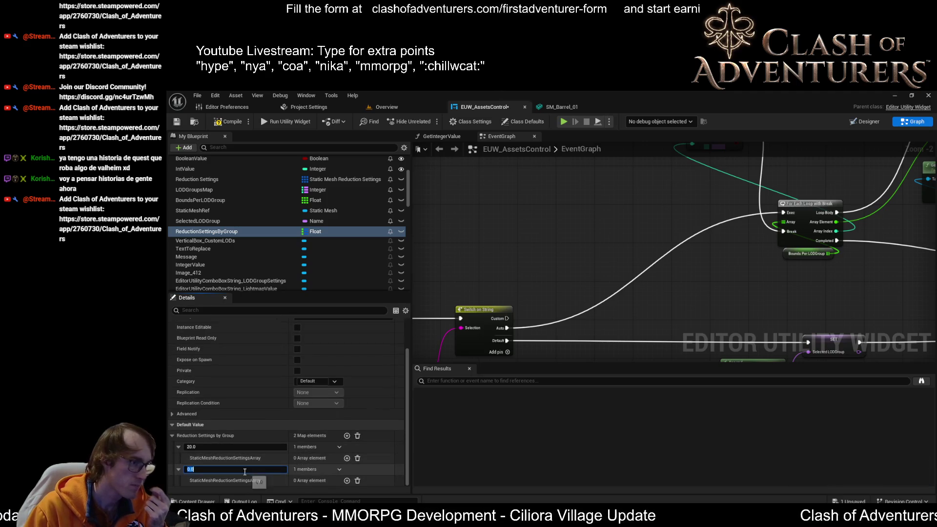
type("9600")
key("Return")
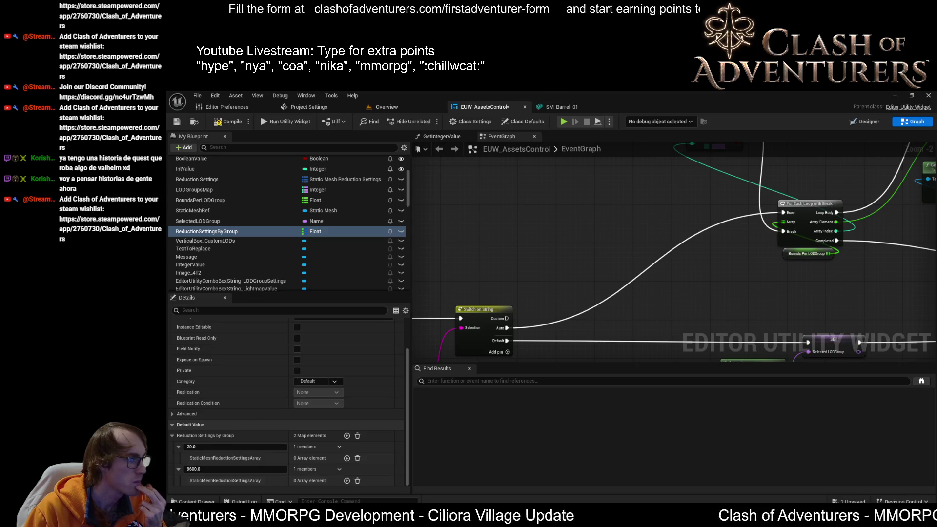
Add five reduction settings elements to the 9600.0 map entry.
left_click(346, 481)
scroll(346, 481, "down", 1)
left_click(346, 468)
left_click(345, 469)
left_click(344, 468)
scroll(346, 466, "down", 3)
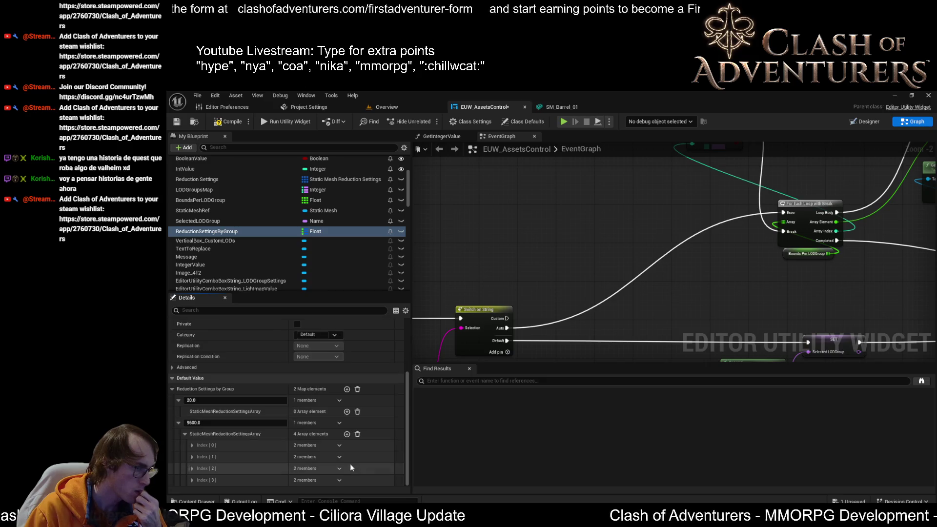
left_click(347, 434)
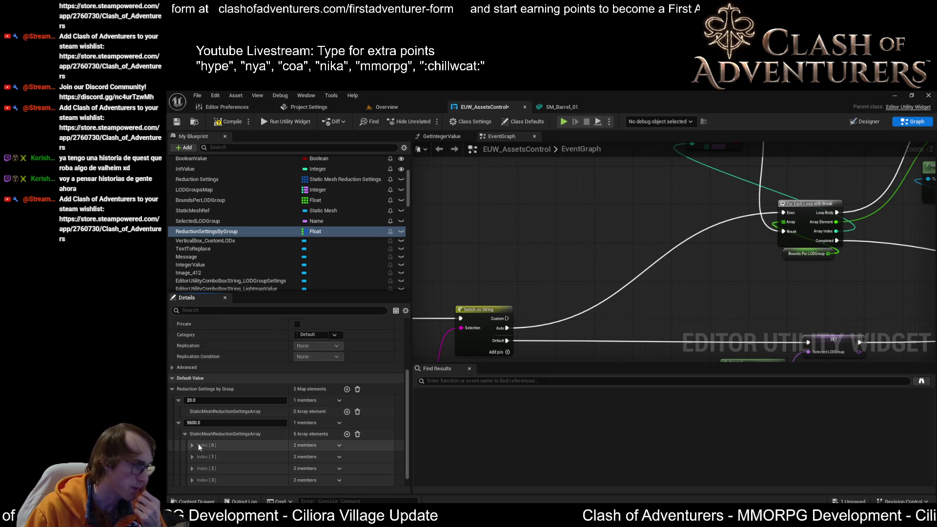
Give Index [0] percent triangles 0.3 and screen size 0.85.
left_click(204, 441)
scroll(204, 441, "down", 3)
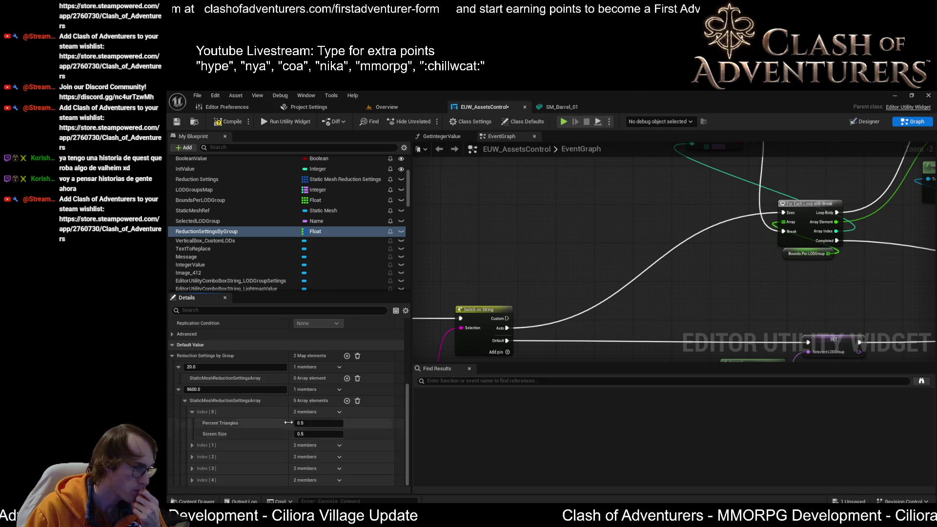
left_click(323, 422)
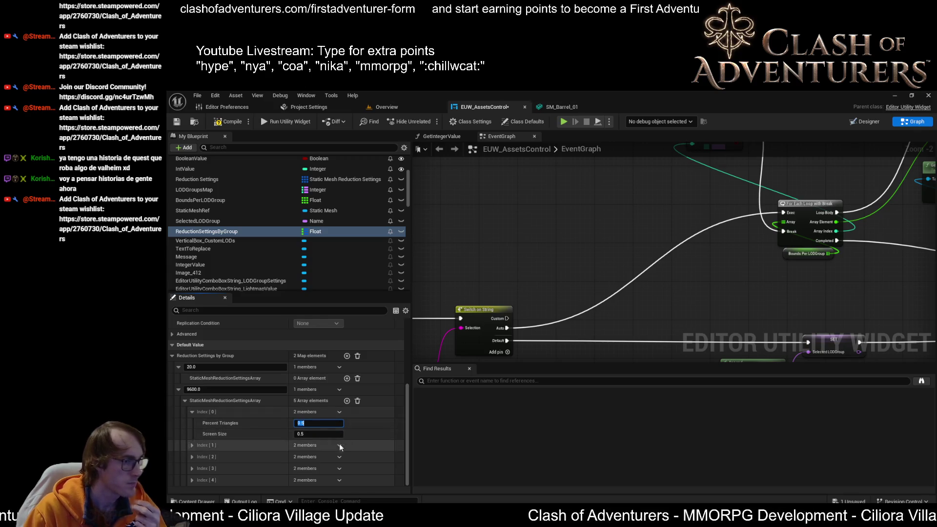
left_click(191, 469)
left_click(192, 457)
left_click(192, 445)
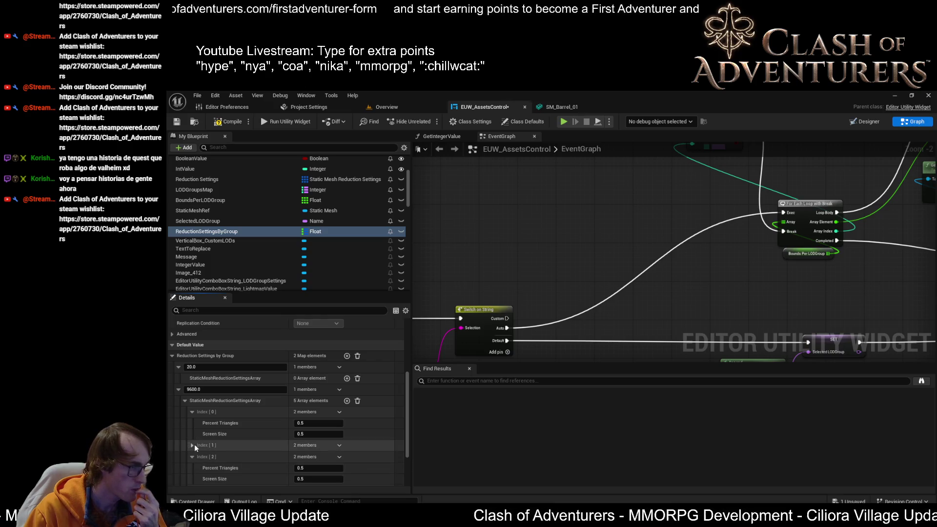
scroll(195, 447, "down", 3)
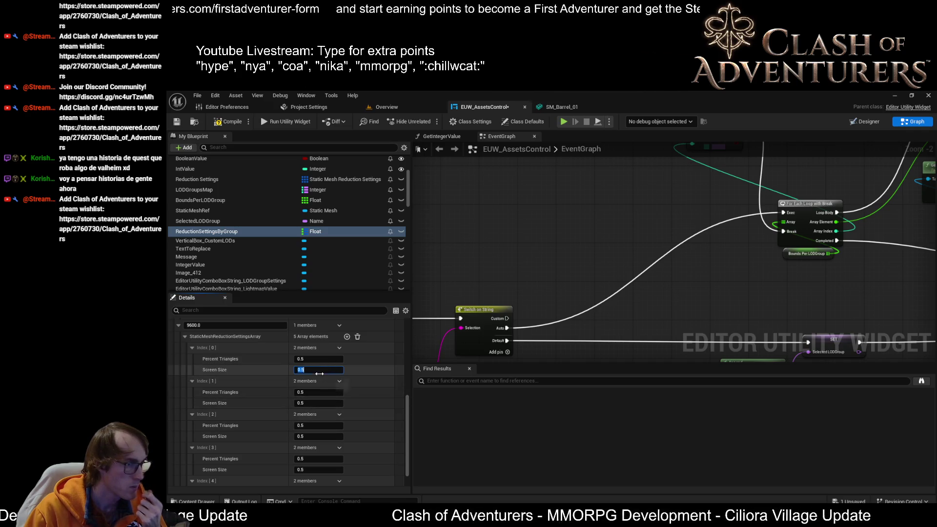
type("0.")
key("Return")
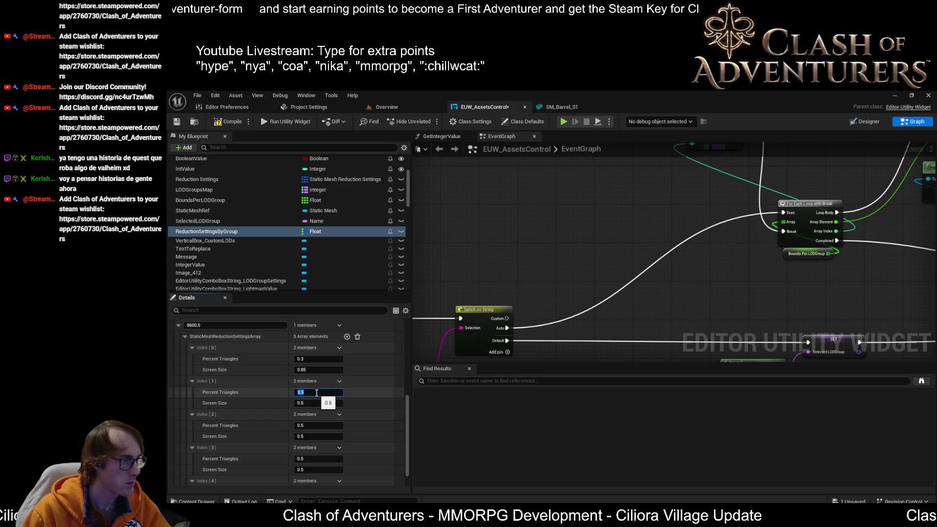
type("0.15")
Set Index [1] to 0.15/0.65, Index [2] to 0.05/0.5 and Index [3] to 0.02/0.2.
key("Return")
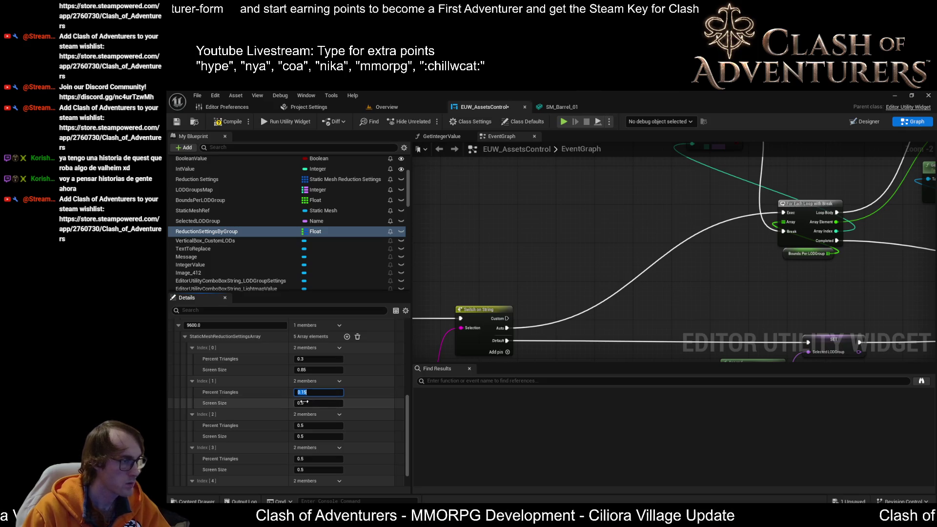
left_click(331, 400)
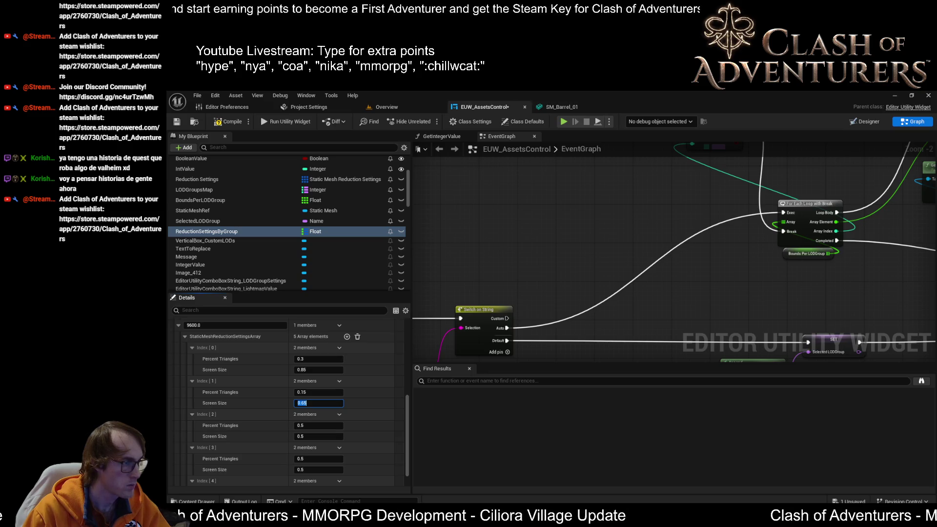
left_click(317, 425)
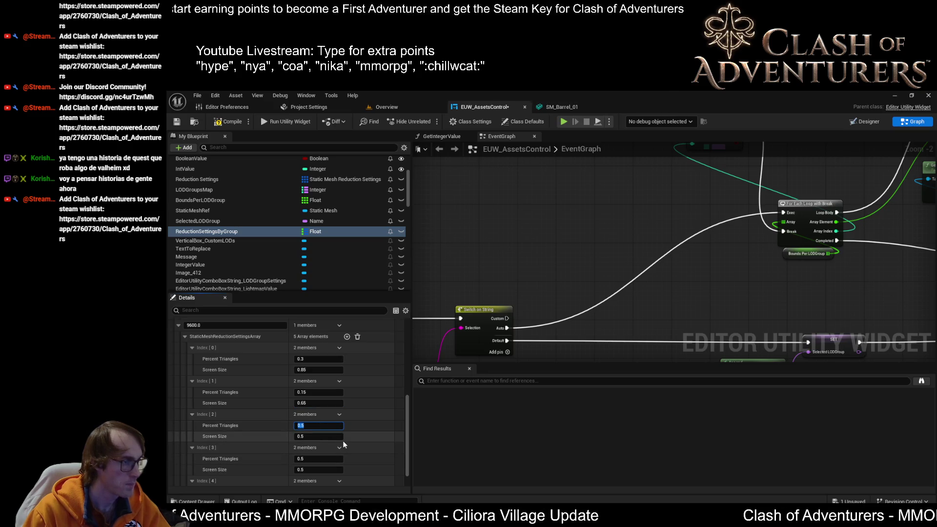
type("0.05")
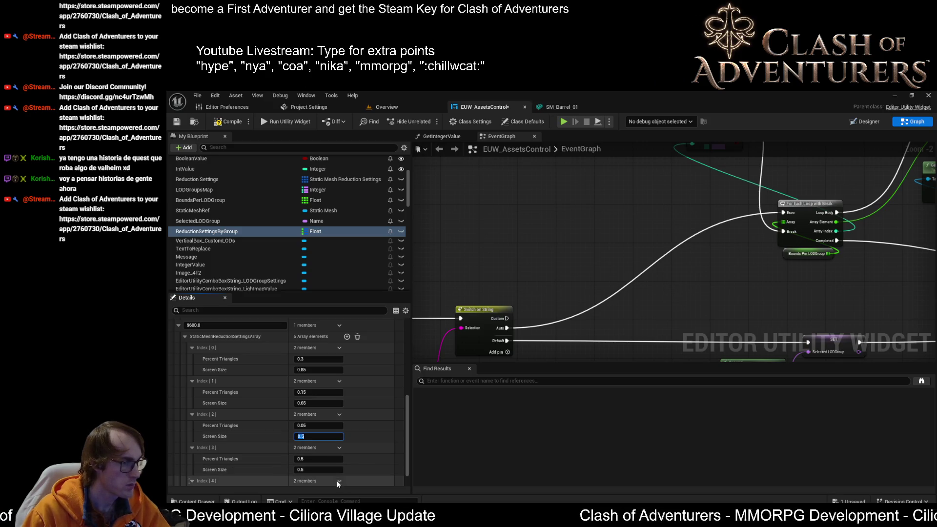
left_click(319, 469)
type("0")
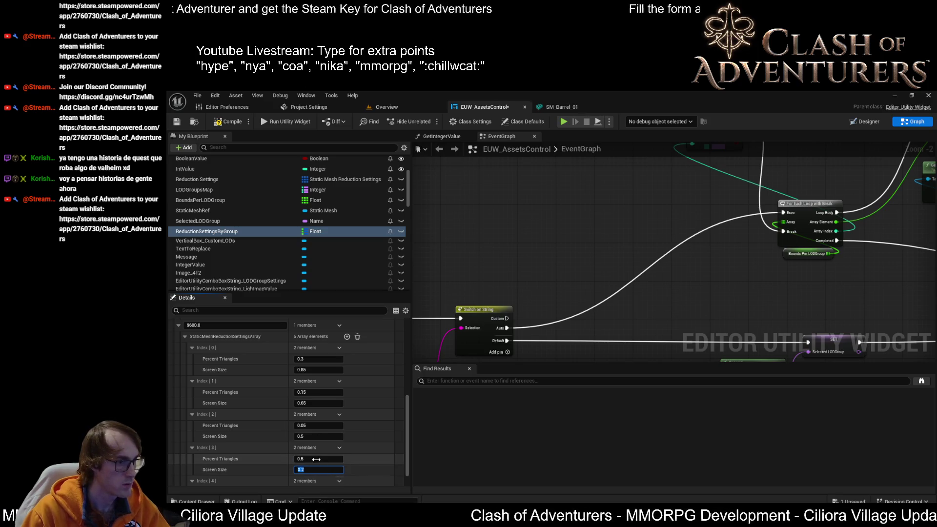
type("02")
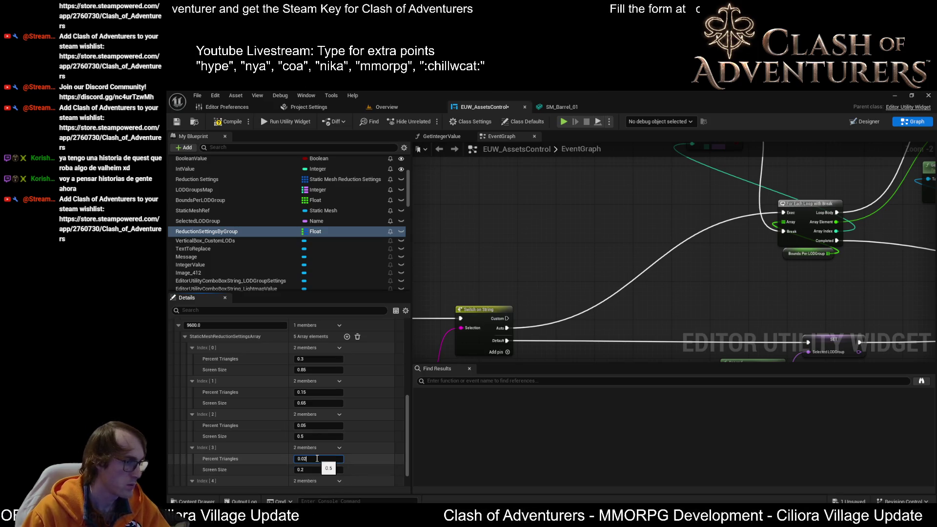
key("Return")
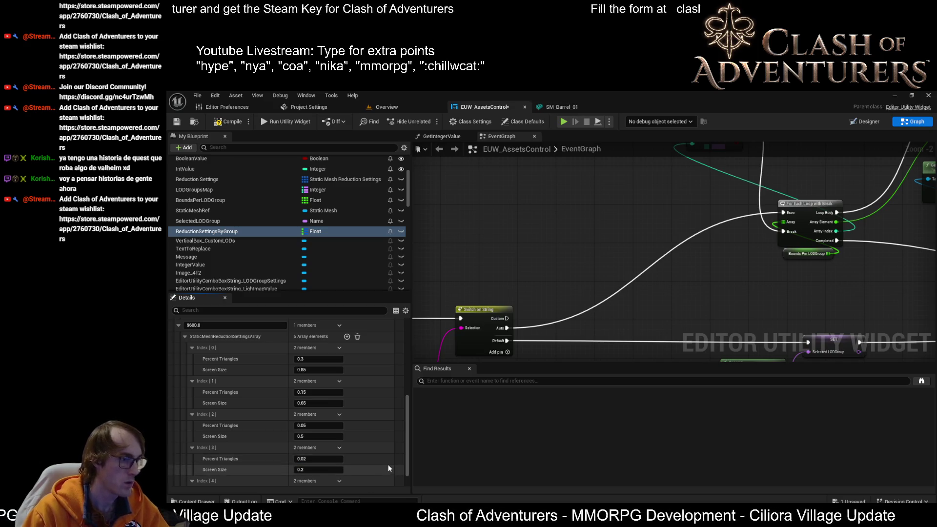
key("super+shift+s")
key("Escape")
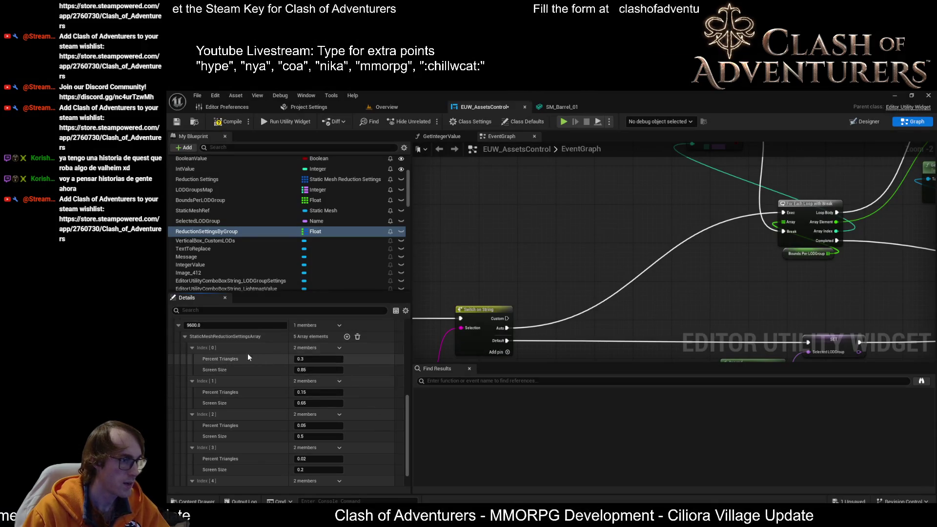
scroll(223, 434, "down", 2)
Copy and paste each Index row's reduction values one index down, from Index [3] back to Index [0].
right_click(218, 425, "shift")
left_click(220, 457, "shift")
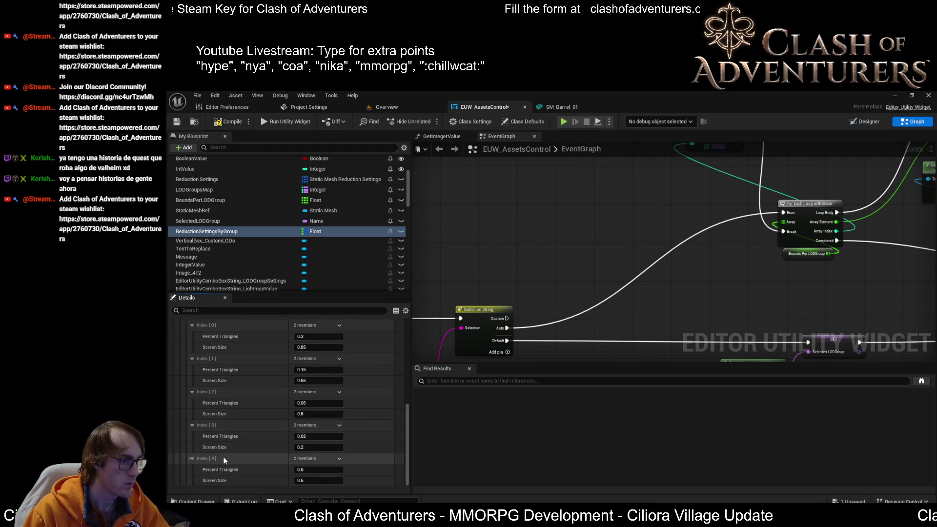
right_click(215, 391, "shift")
left_click(219, 425, "shift")
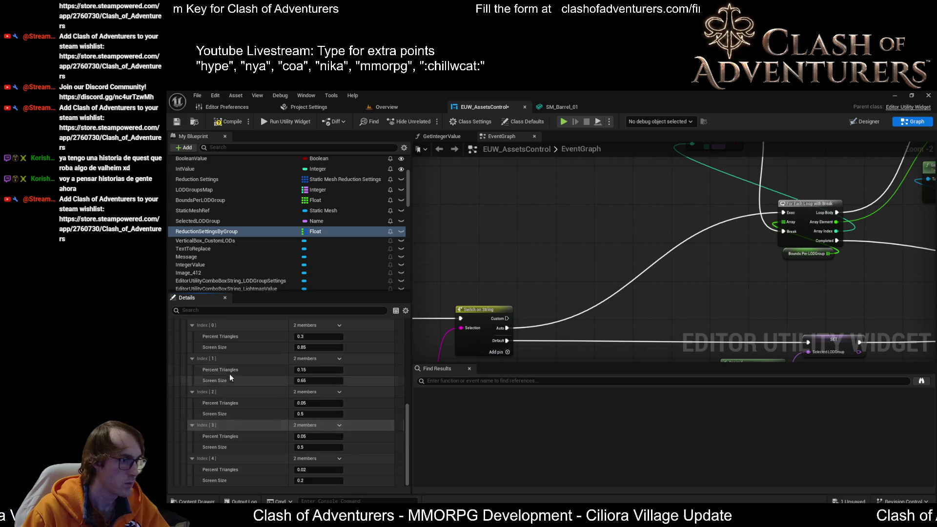
right_click(216, 356, "shift")
left_click(218, 391, "shift")
scroll(244, 393, "up", 2)
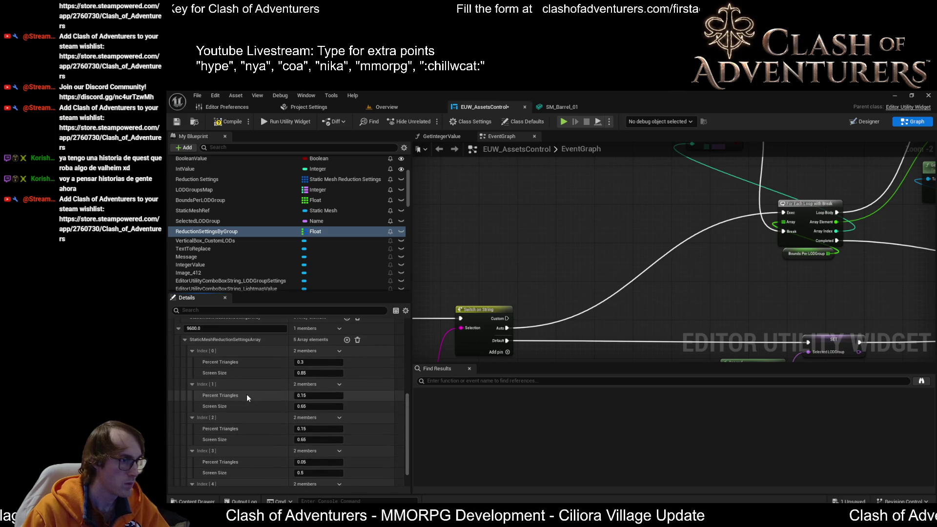
left_click(215, 384, "shift")
Set Index [0] to full detail with percent triangles 1.0 and screen size 1.0.
type("1")
key("Tab")
type("1")
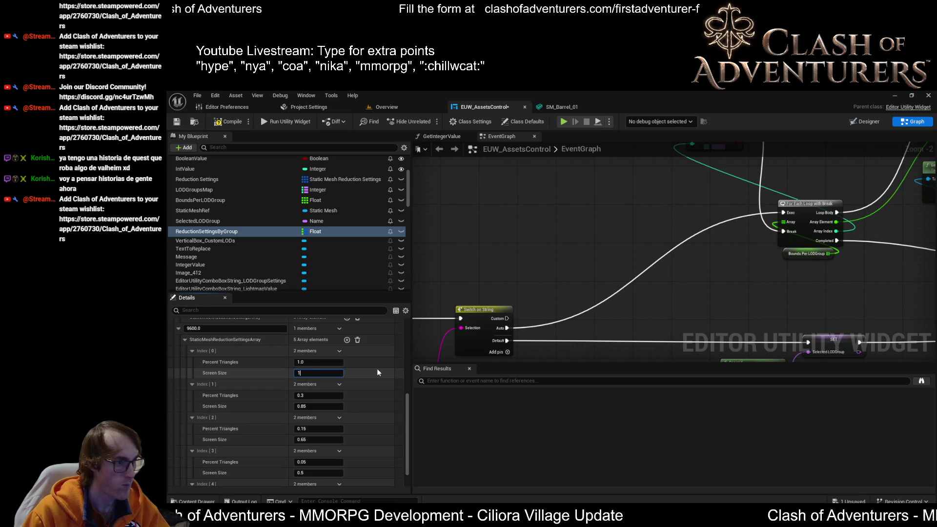
key("Return")
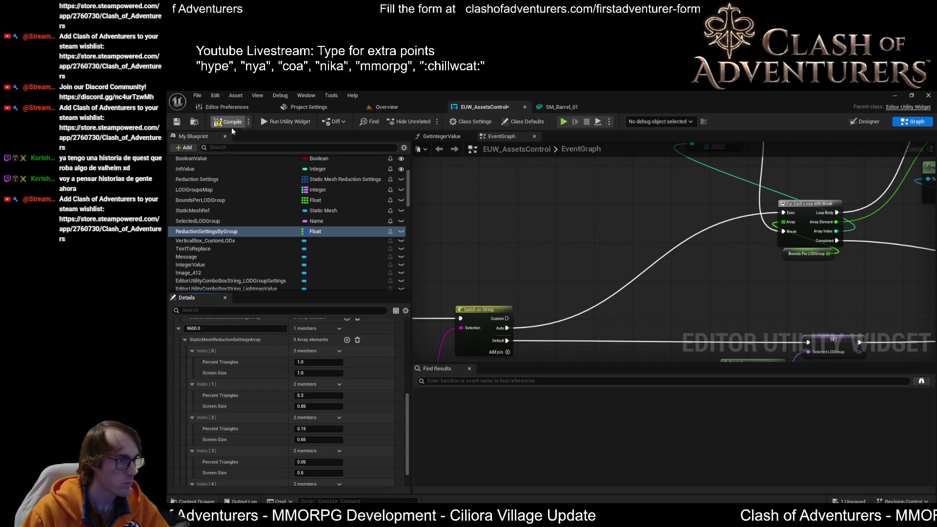
scroll(365, 387, "down", 1)
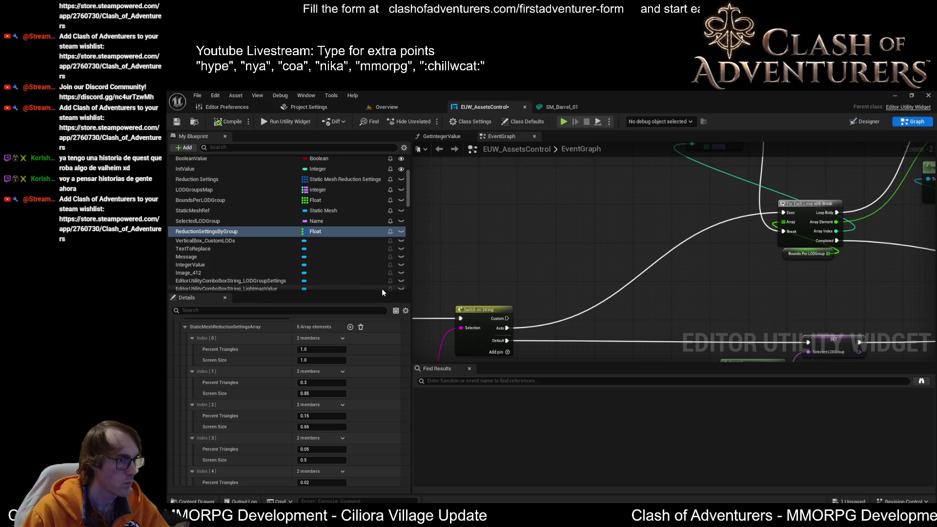
left_click_drag(379, 292, 377, 207)
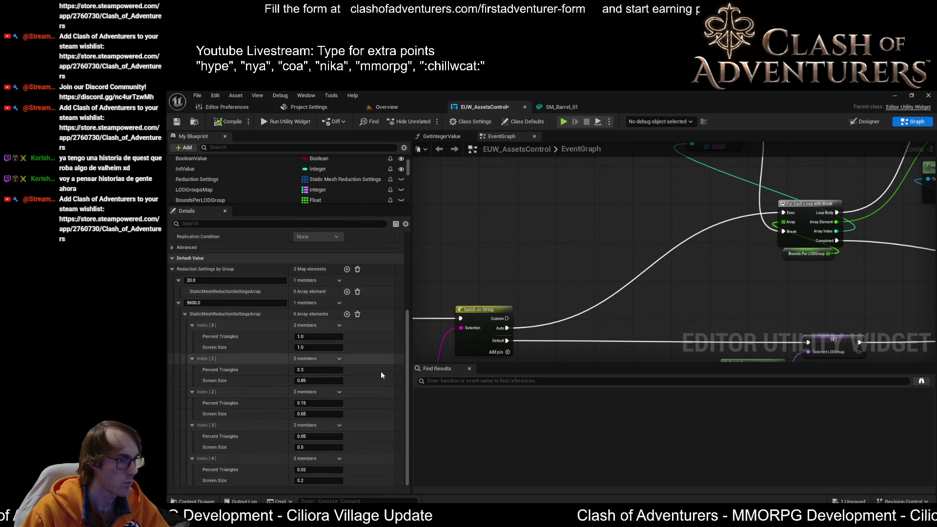
Snip the reduction settings values and pan the EventGraph toward the Cast and Switch on String nodes.
key("super+shift+s")
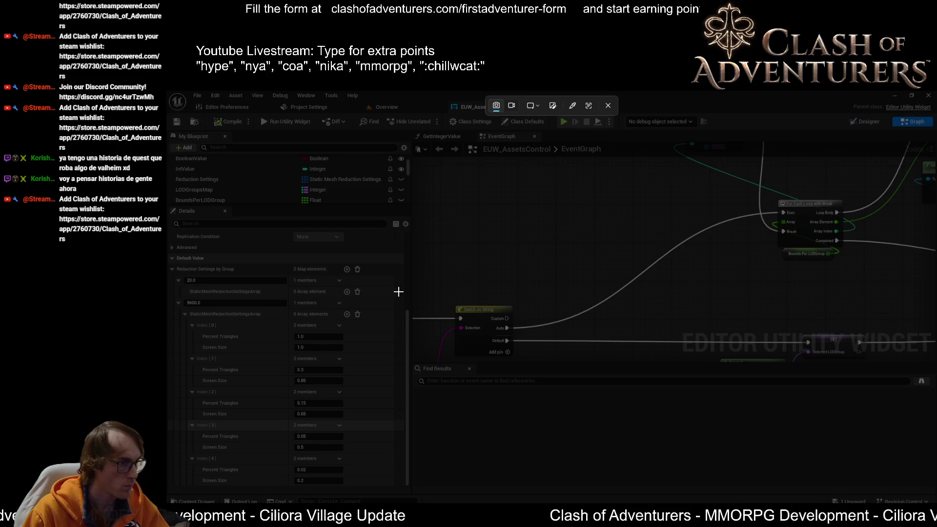
mouse_move(385, 292)
left_mouse_down()
mouse_move(260, 373)
mouse_move(168, 463)
mouse_move(177, 479)
mouse_move(168, 499)
mouse_move(169, 490)
left_mouse_up()
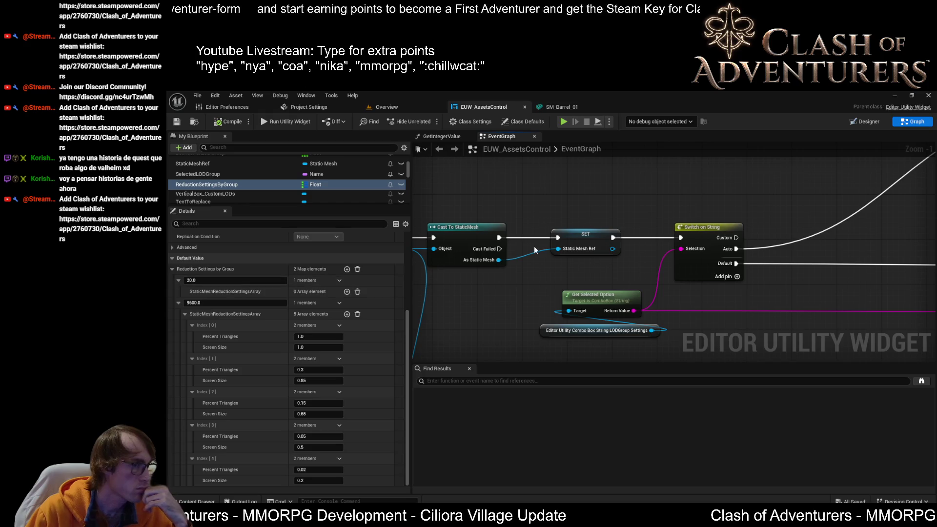
mouse_move(627, 294)
left_mouse_down()
mouse_move(515, 268)
mouse_move(585, 280)
left_mouse_up()
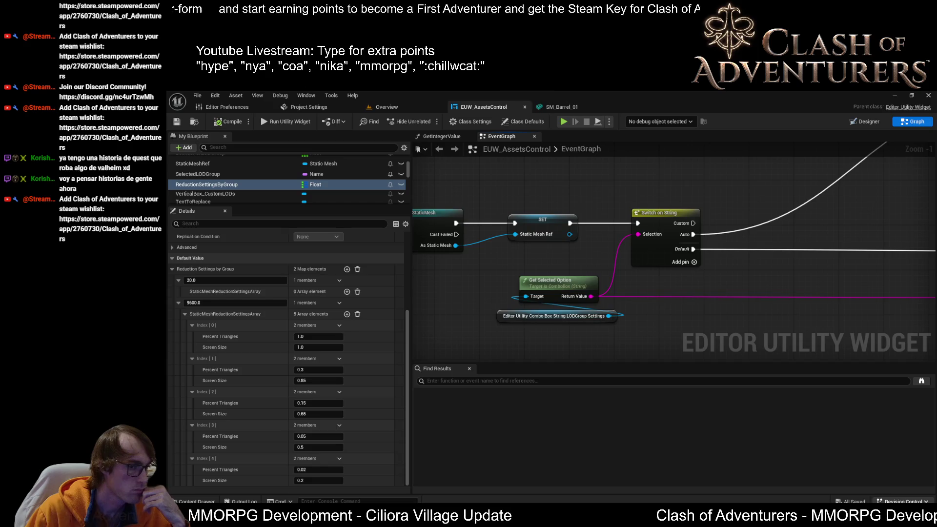
left_click(869, 518)
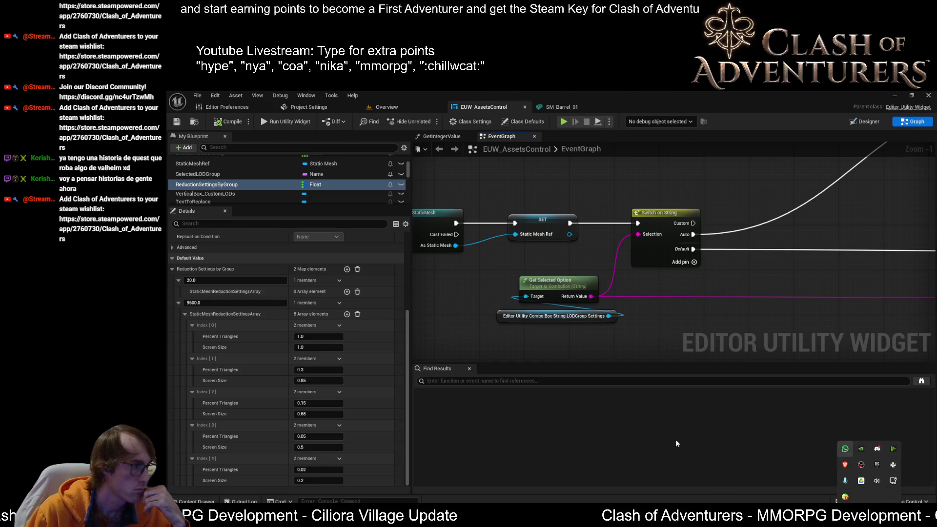
key("Escape")
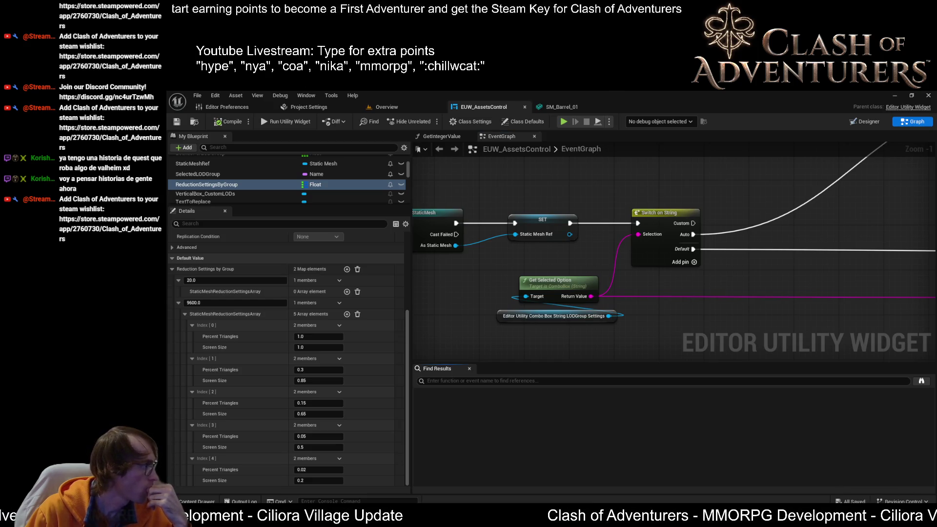
scroll(287, 341, "up", 3)
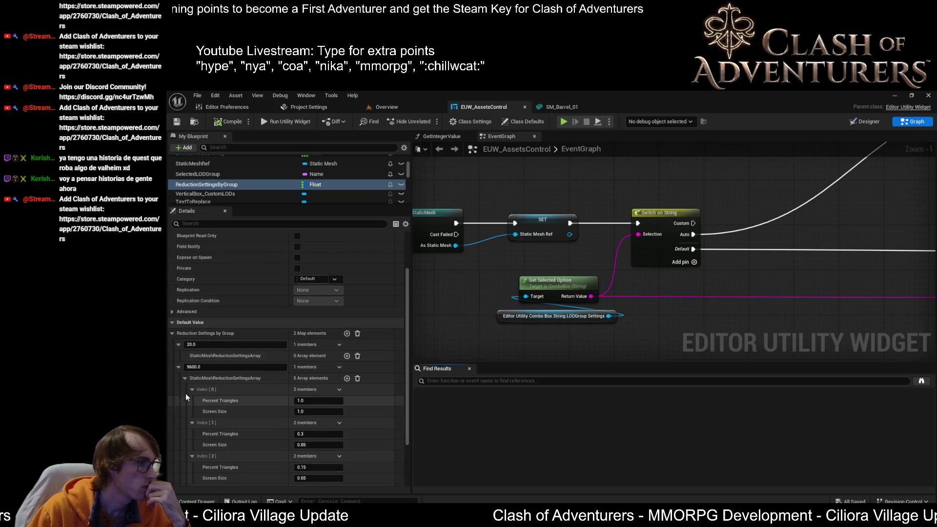
scroll(188, 365, "down", 3)
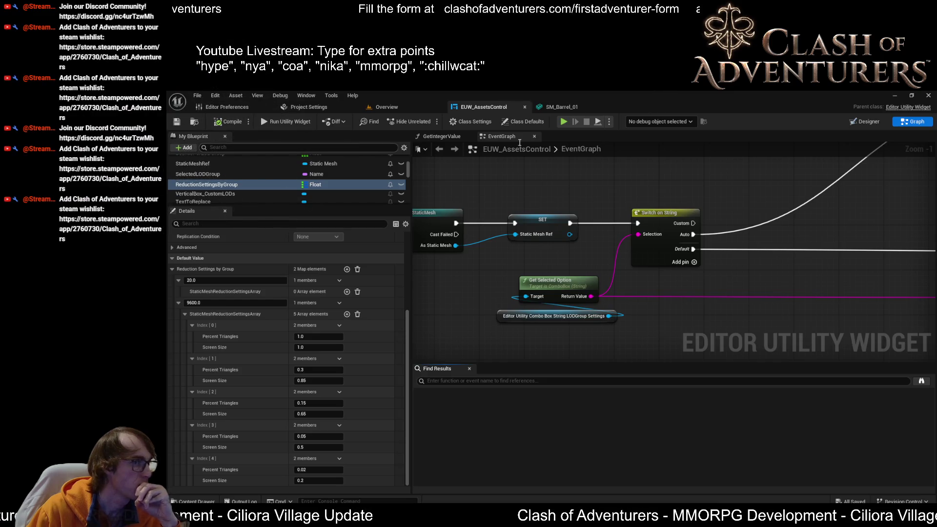
Move through the SM_Barrel_01, Overview and Project Settings tabs, ending on the EUW_AssetsControl EventGraph.
left_click(577, 111)
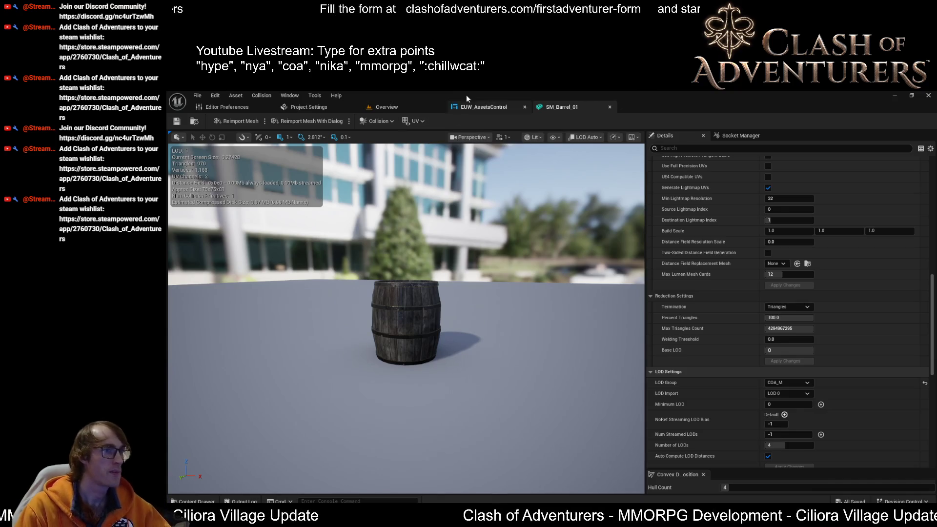
left_click(473, 109)
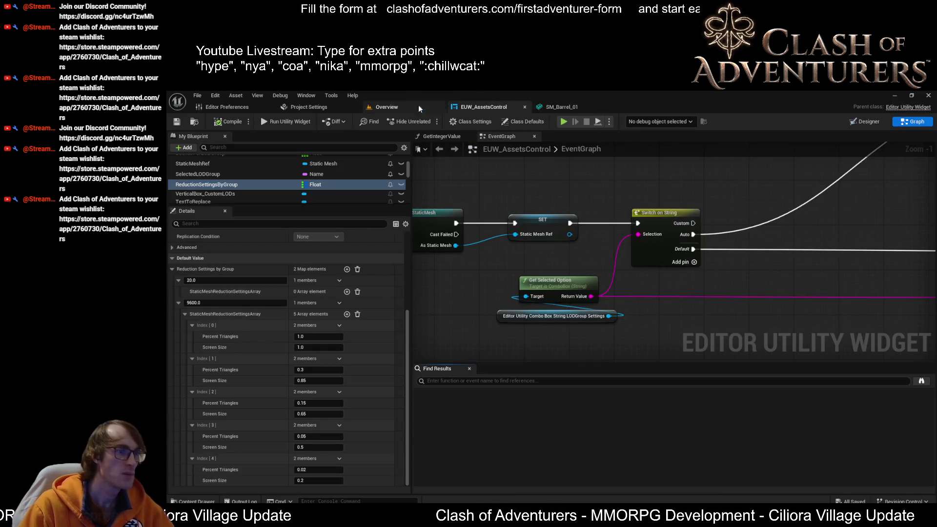
left_click(405, 109)
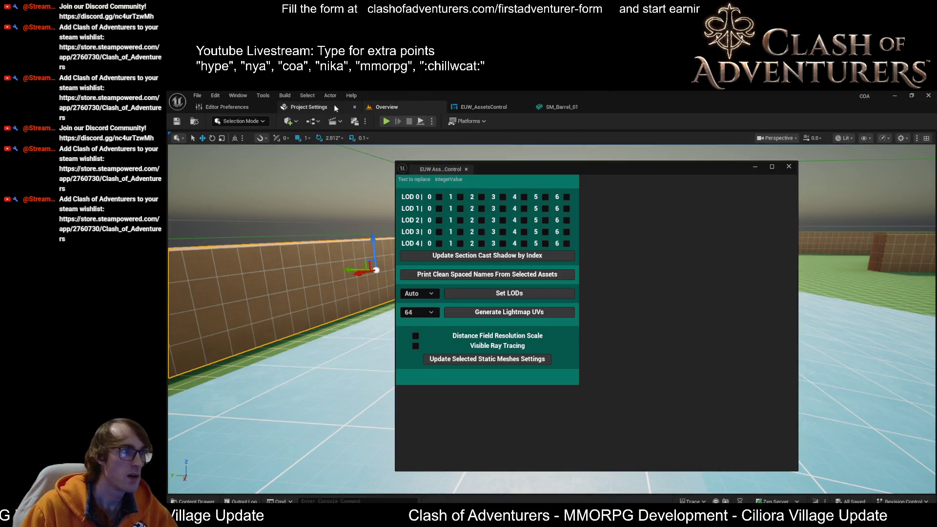
left_click(336, 103)
left_click(561, 107)
left_click(471, 107)
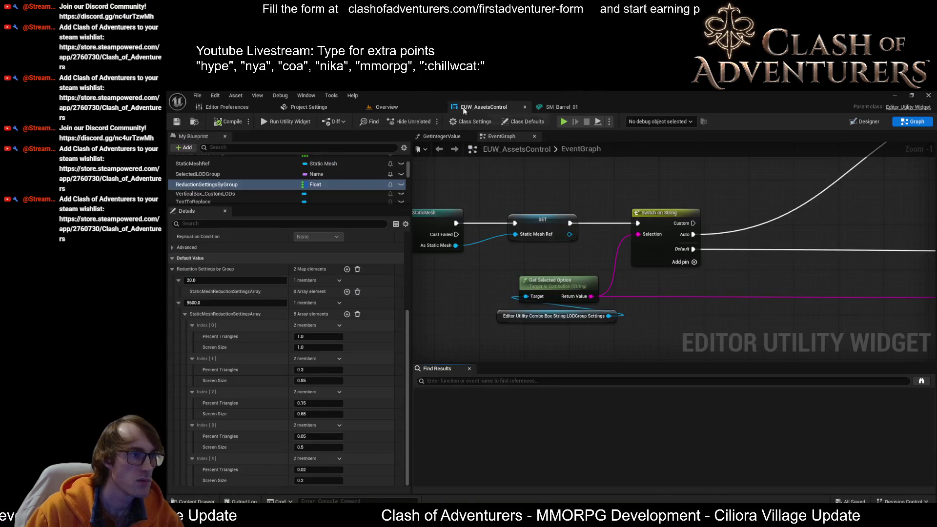
mouse_move(574, 180)
left_mouse_down()
mouse_move(508, 274)
mouse_move(540, 293)
left_mouse_up()
scroll(540, 293, "up", 1)
scroll(541, 293, "down", 3)
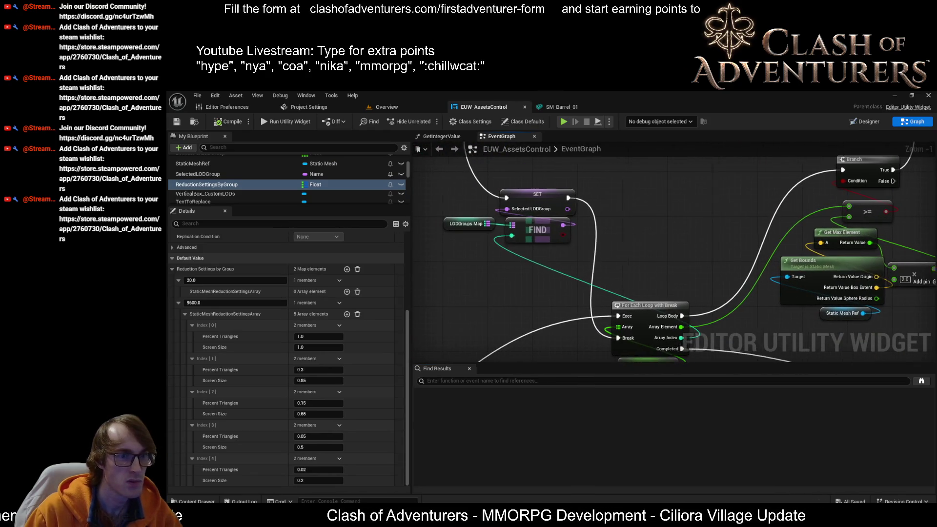
scroll(634, 317, "up", 2)
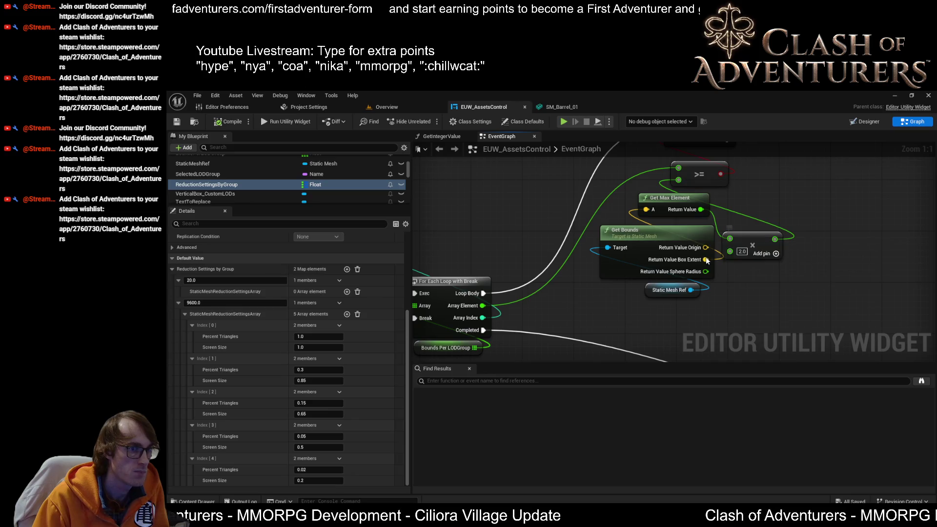
left_click_drag(706, 259, 602, 303)
scroll(773, 237, "down", 3)
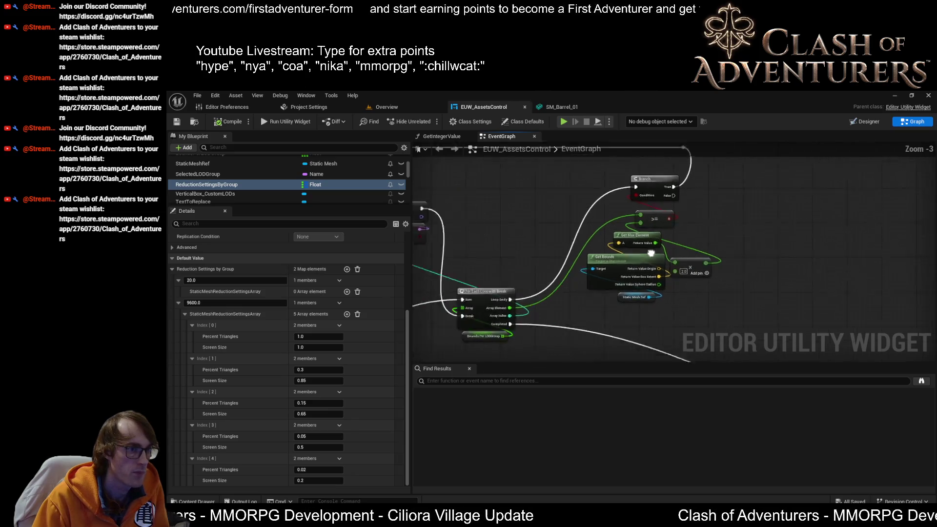
mouse_move(773, 237)
left_mouse_down()
mouse_move(762, 231)
mouse_move(794, 196)
mouse_move(778, 227)
left_mouse_up()
left_click_drag(621, 205, 541, 230)
scroll(539, 229, "up", 1)
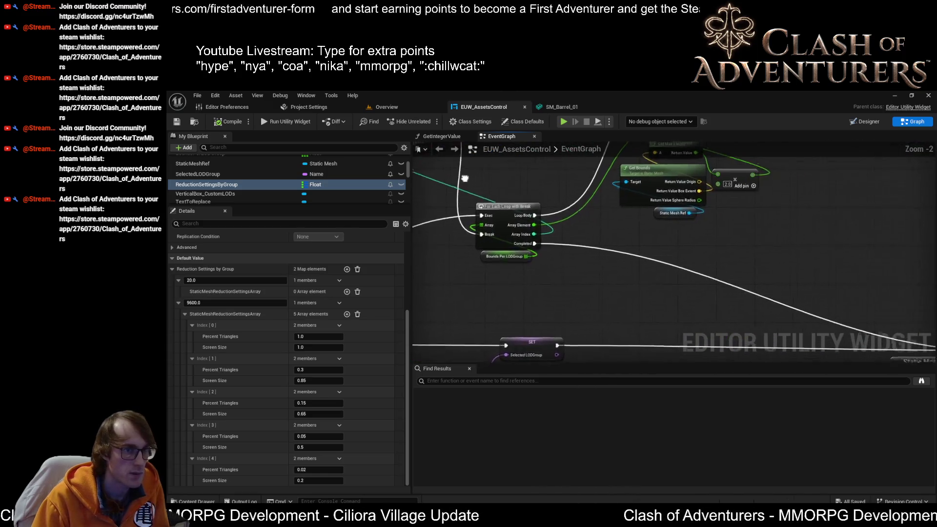
mouse_move(626, 234)
left_mouse_down()
mouse_move(602, 274)
mouse_move(612, 326)
mouse_move(840, 333)
mouse_move(773, 335)
left_mouse_up()
mouse_move(757, 200)
left_mouse_down()
mouse_move(648, 221)
mouse_move(748, 212)
left_mouse_up()
mouse_move(877, 203)
left_mouse_down()
mouse_move(809, 202)
mouse_move(724, 220)
mouse_move(672, 176)
left_mouse_up()
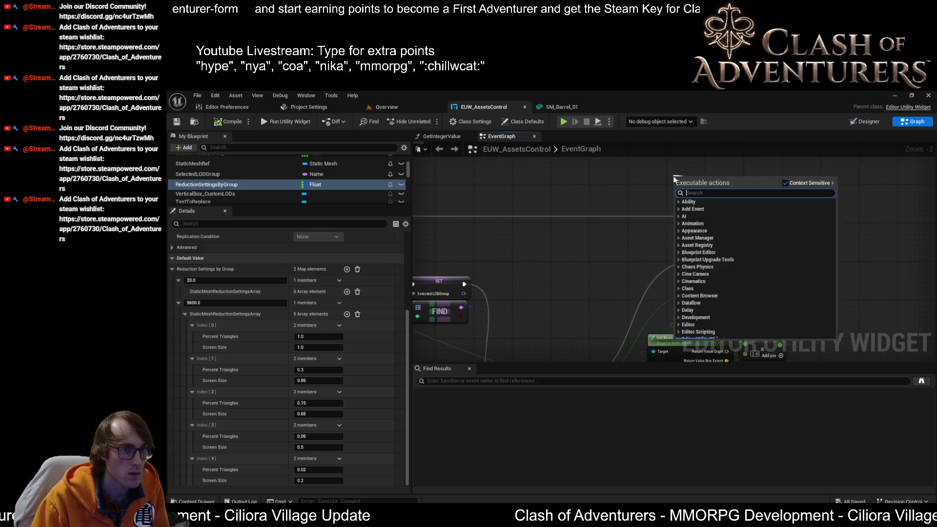
Place a Print String node on the reroute's exec wire and feed the Add result into In String.
type("print")
key("Return")
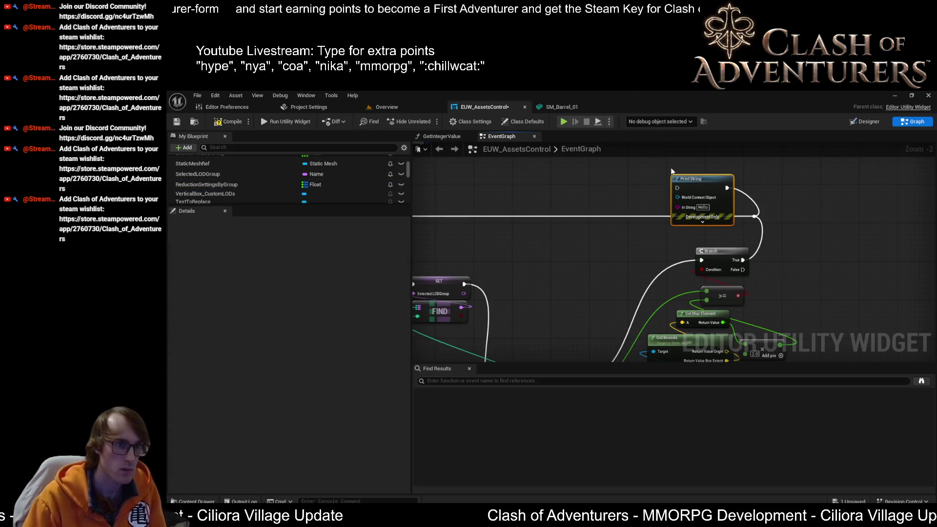
key("Delete")
left_click_drag(641, 198, 831, 180)
mouse_move(579, 198)
left_mouse_down()
mouse_move(626, 242)
mouse_move(629, 226)
mouse_move(705, 265)
left_mouse_up()
type("print")
key("Return")
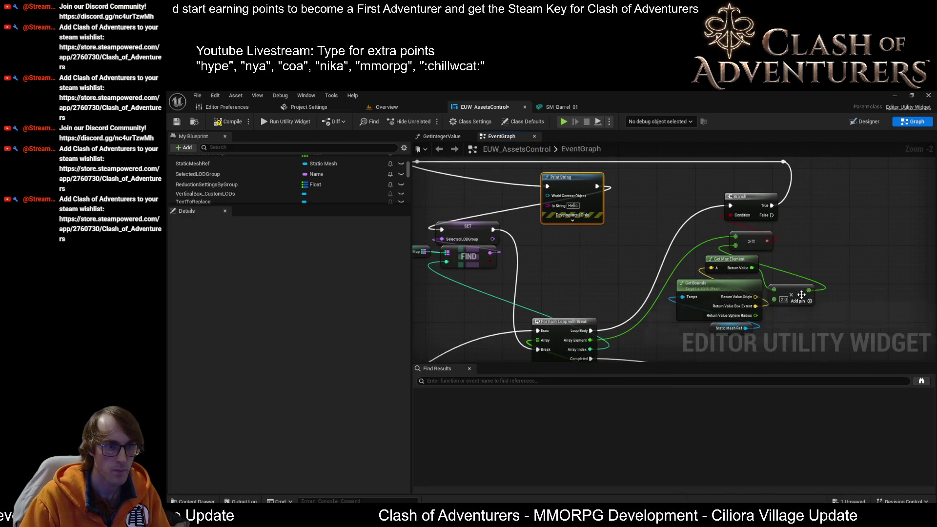
left_click_drag(807, 289, 564, 209)
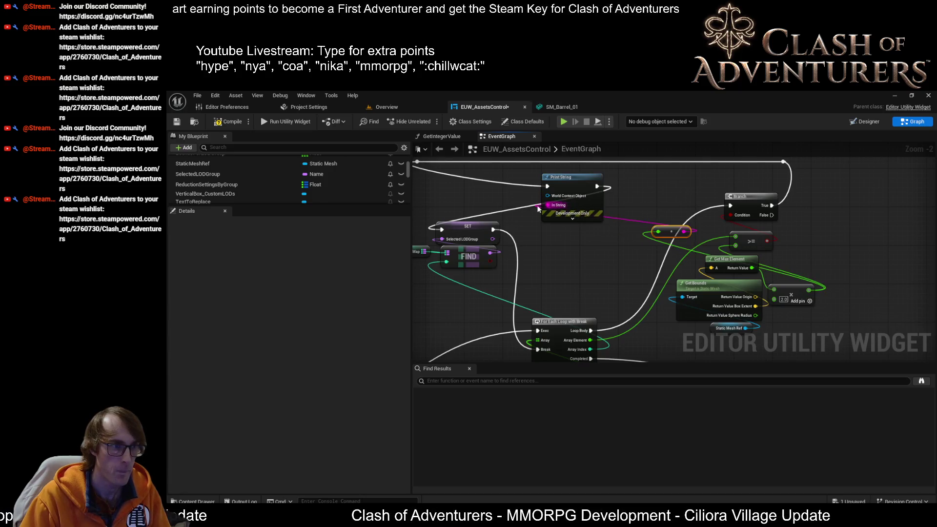
Save the EUW_AssetsControl blueprint and go back to the level Overview.
left_click(177, 121)
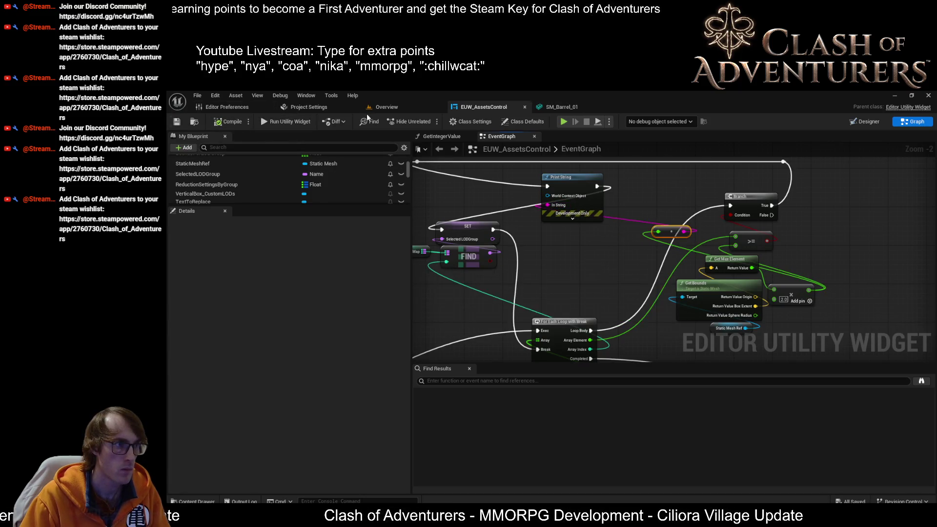
left_click_drag(468, 194, 554, 202)
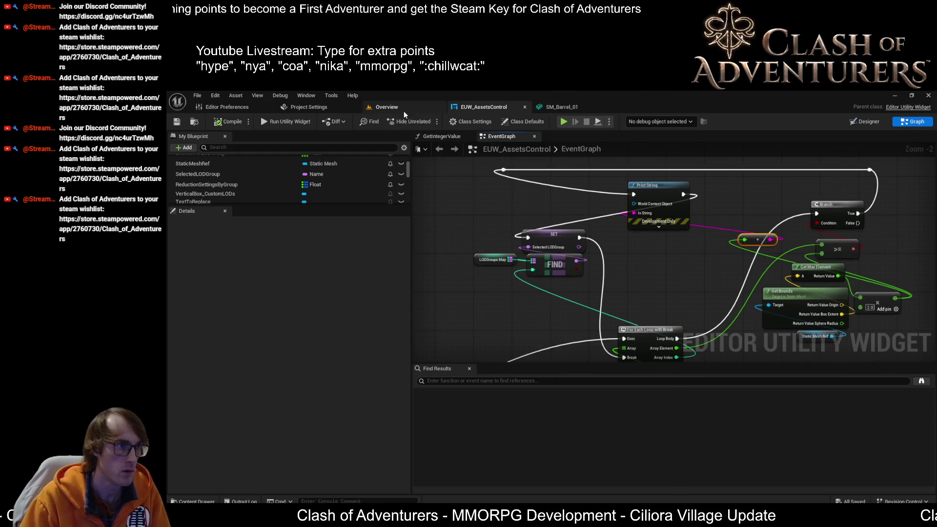
left_click(402, 109)
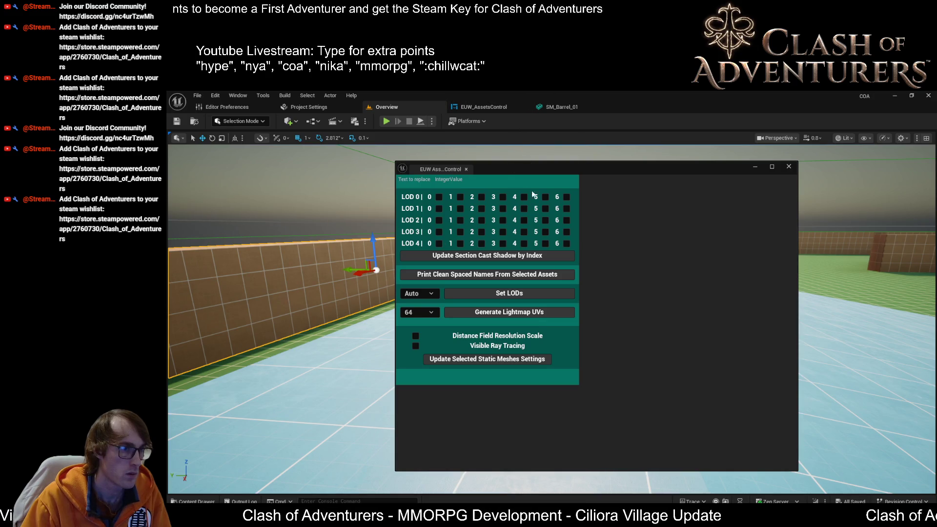
Run Set LODs from the widget window, then bring up the SM_Barrel_01 mesh editor to check its LODs.
left_click(505, 294)
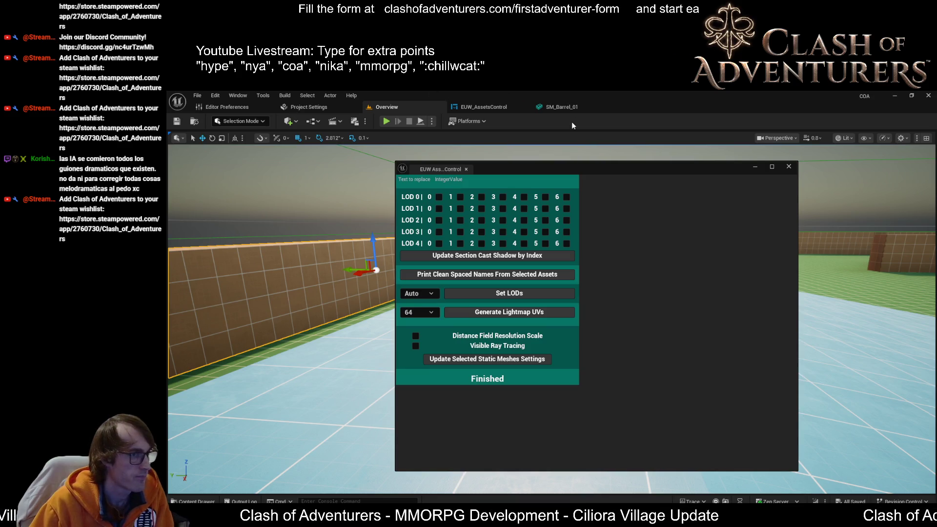
left_click(560, 108)
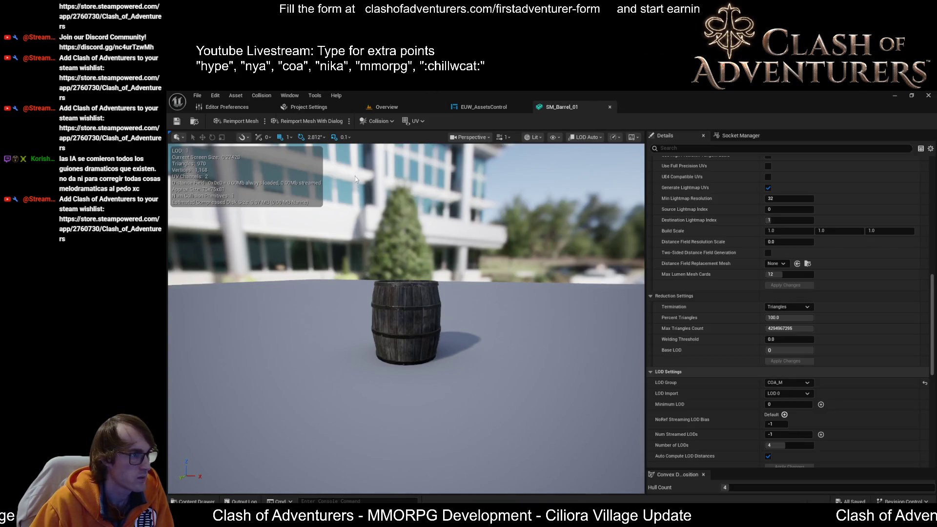
left_click(485, 106)
left_click(408, 105)
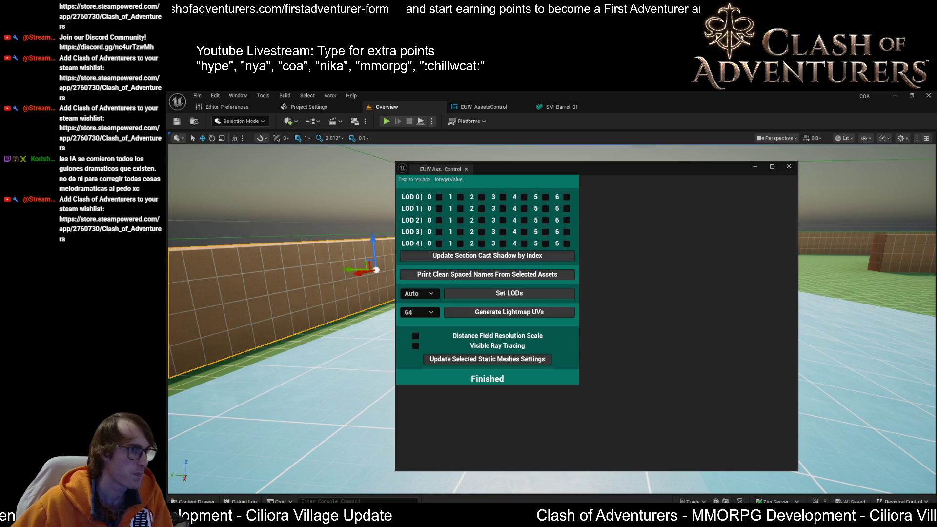
left_click(556, 107)
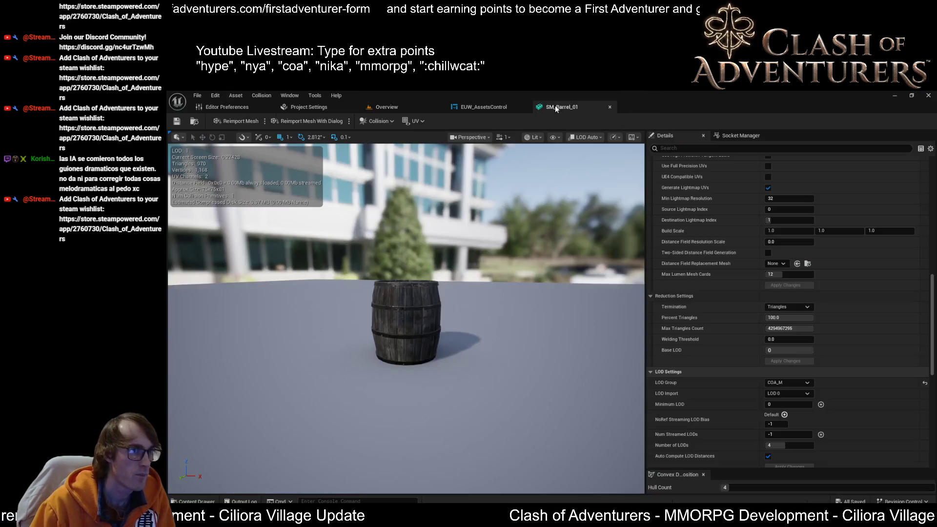
left_click(388, 107)
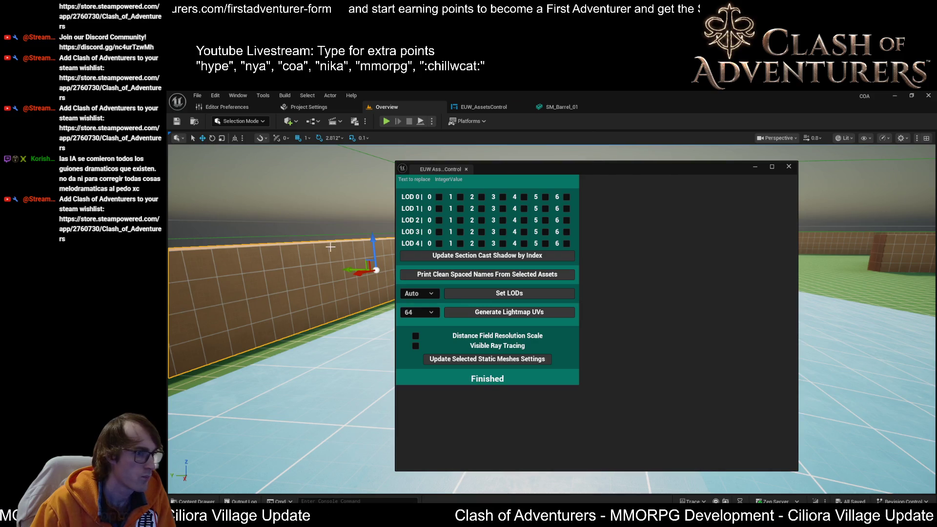
left_click(238, 501)
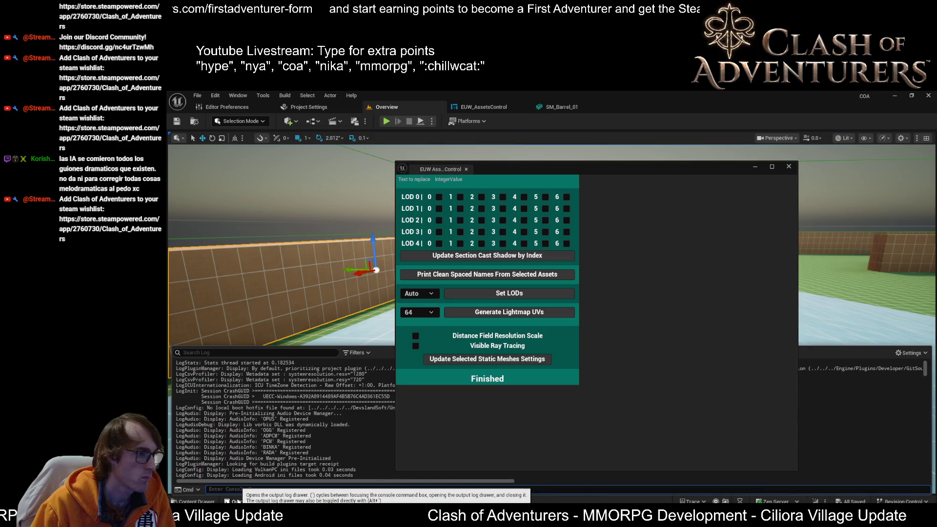
scroll(306, 418, "down", 10)
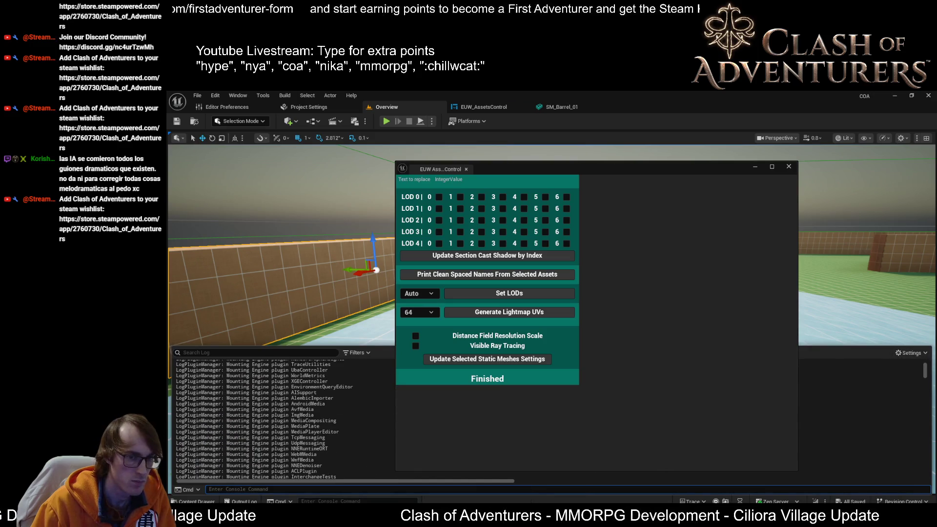
left_click_drag(926, 380, 927, 476)
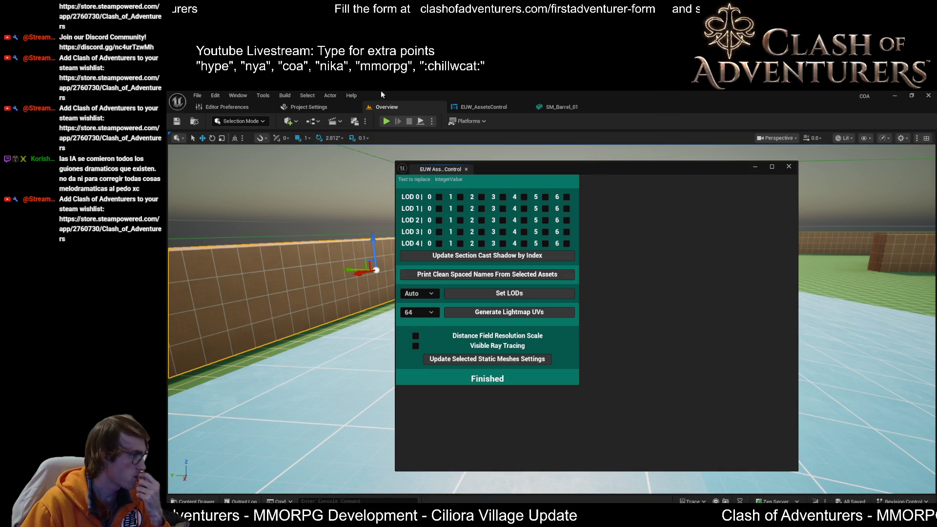
Close the floating EUW window and switch tabs until the EventGraph with Print String, Find and For Each Loop shows.
left_click(754, 166)
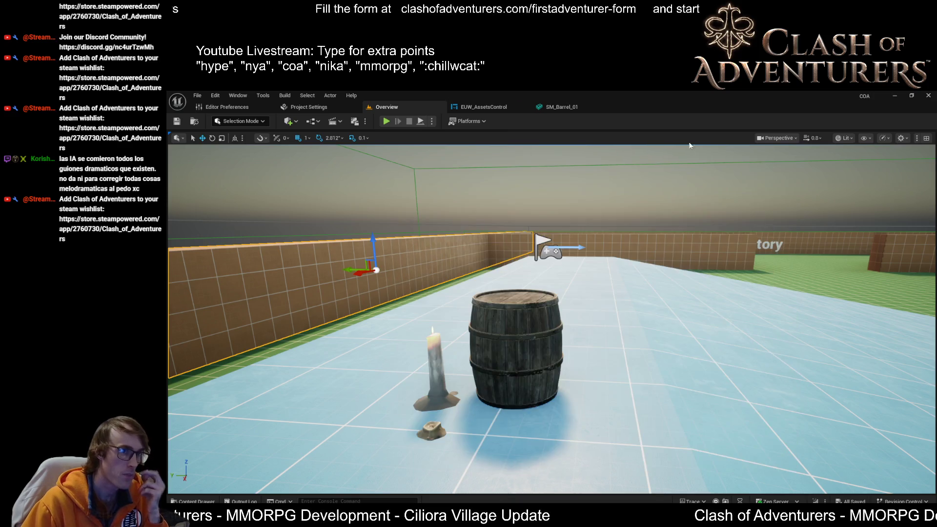
left_click(559, 107)
left_click(483, 107)
left_click(386, 107)
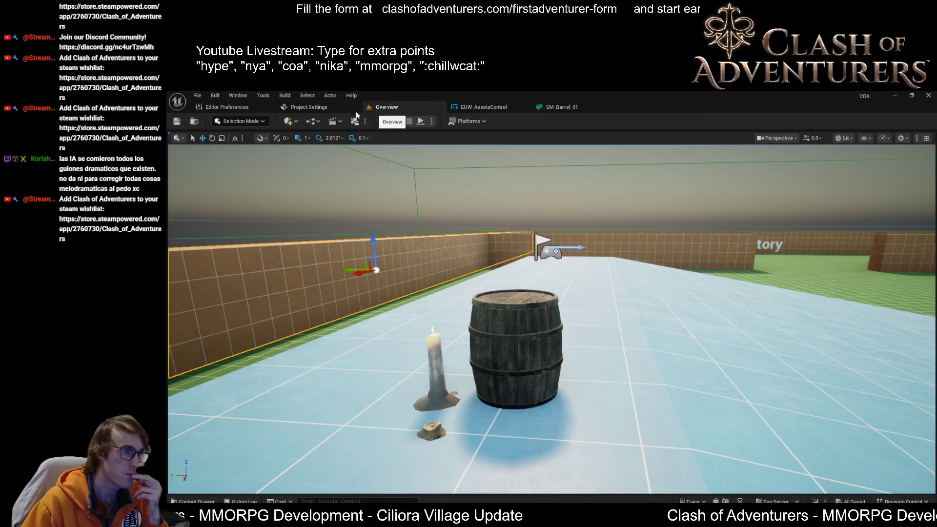
left_click(308, 107)
left_click(390, 109)
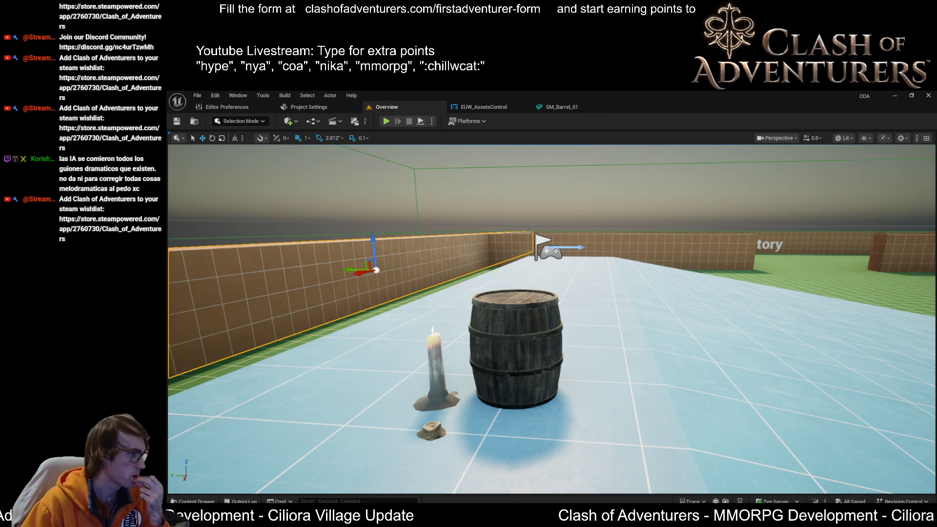
left_click(566, 106)
left_click(505, 109)
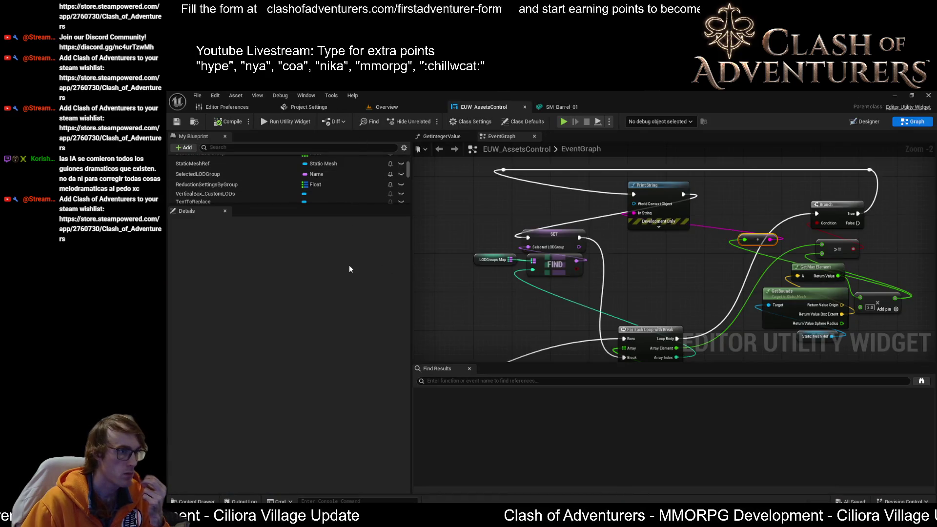
Enlarge the variable list and display the BoundsPerLODGroup variable's default values.
left_click_drag(359, 206, 363, 340)
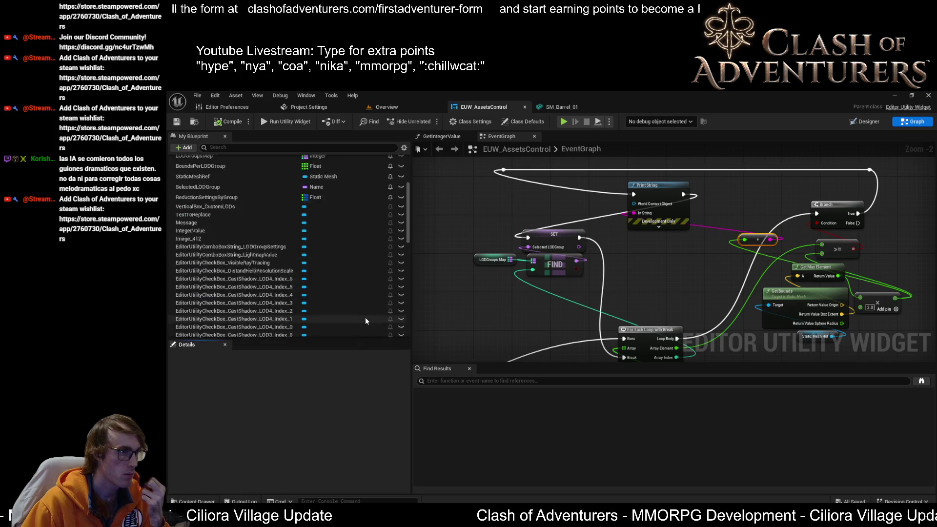
left_click(226, 218)
scroll(334, 446, "down", 10)
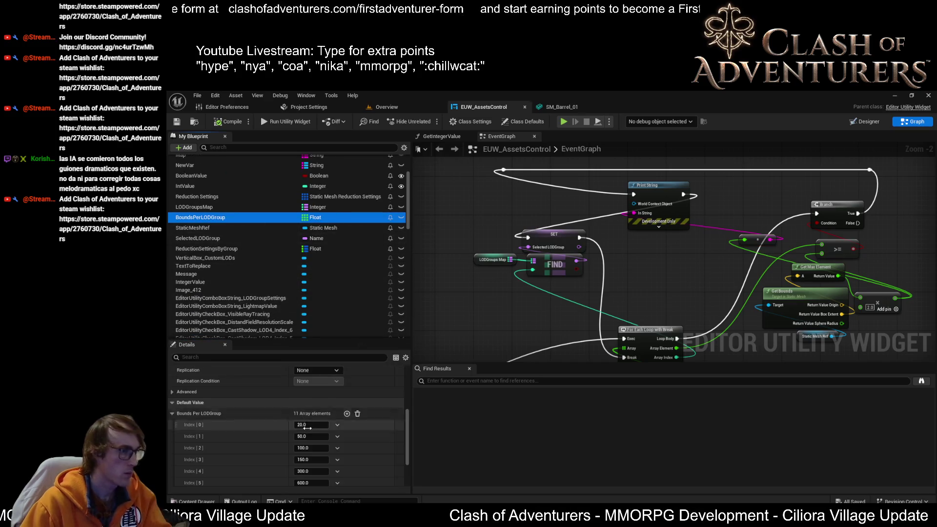
left_click_drag(349, 340, 355, 253)
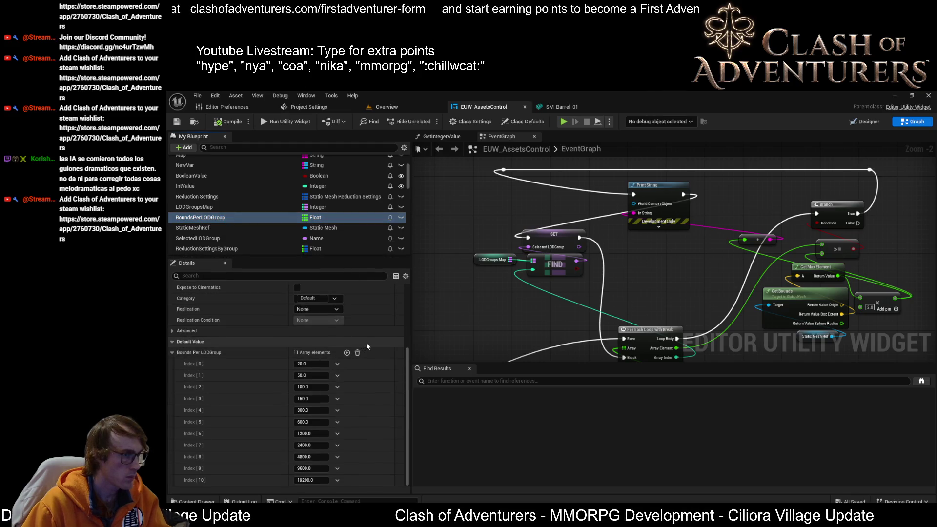
Screen-capture the BoundsPerLODGroup defaults, then select the StaticMeshRef variable.
key("Print")
mouse_move(370, 344)
left_mouse_down()
mouse_move(234, 409)
mouse_move(169, 486)
left_mouse_up()
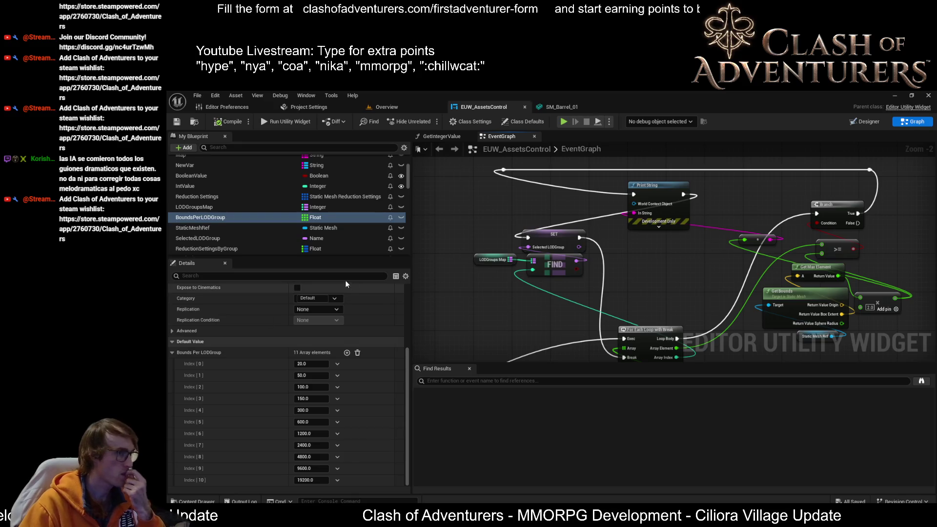
left_click(232, 227)
scroll(312, 204, "down", 3)
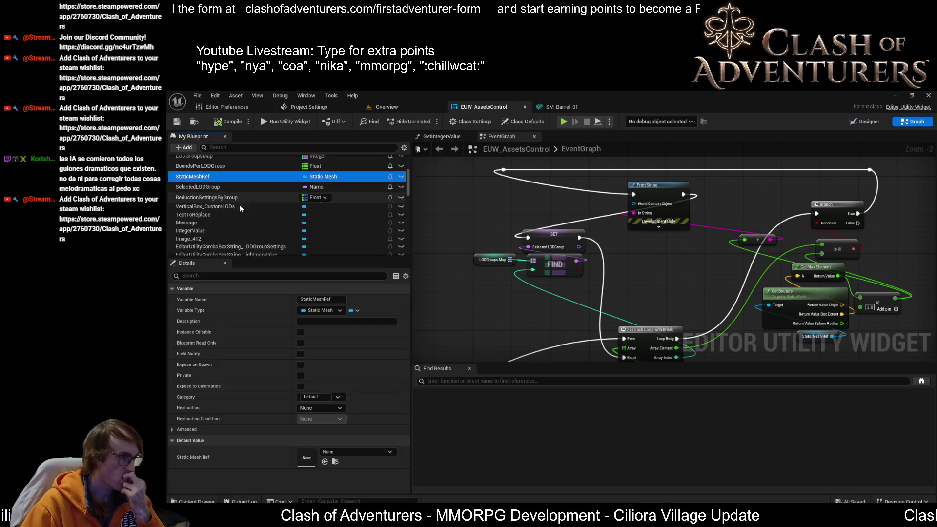
Add a third ReductionSettingsByGroup entry keyed 50, checking BoundsPerLODGroup values for reference.
left_click(245, 198)
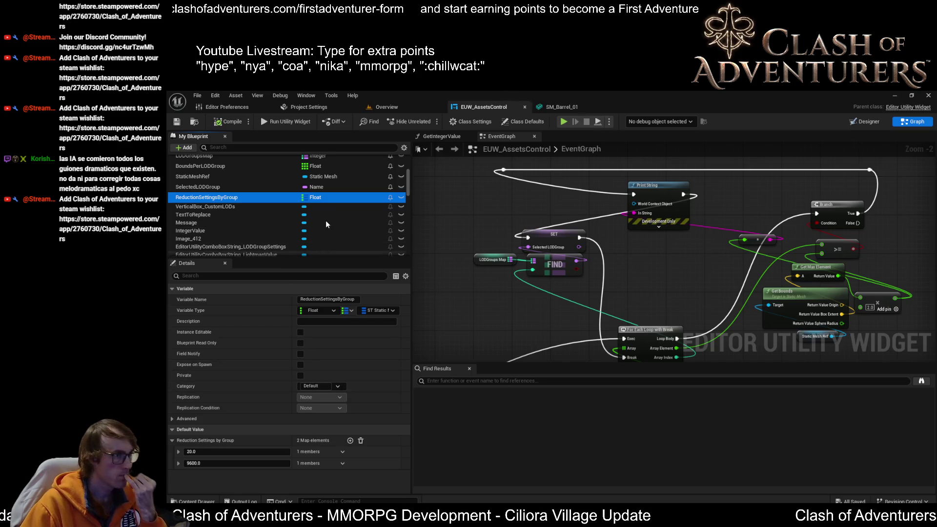
scroll(326, 221, "up", 2)
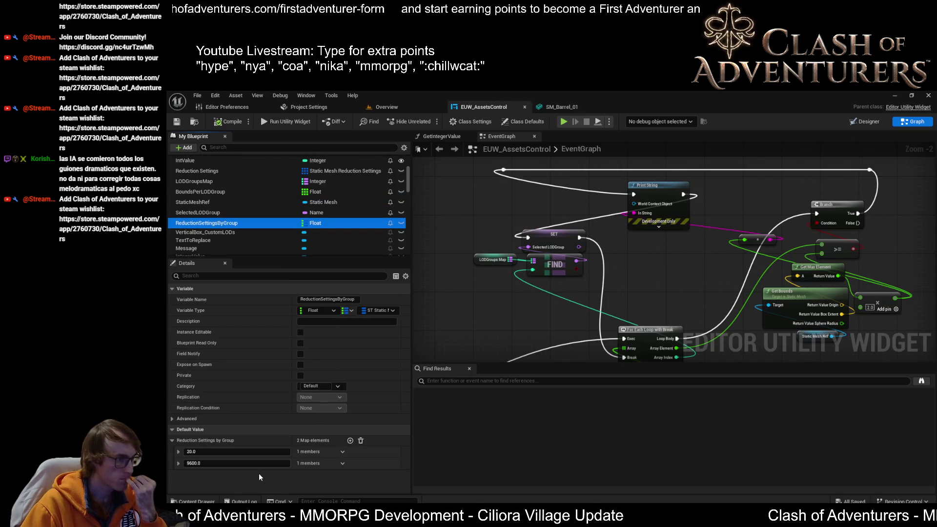
left_click(179, 453)
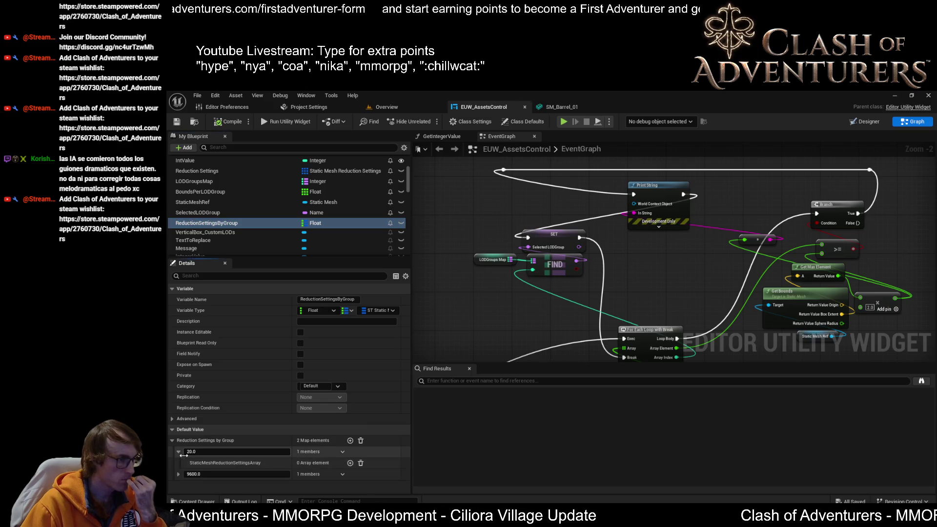
left_click(351, 441)
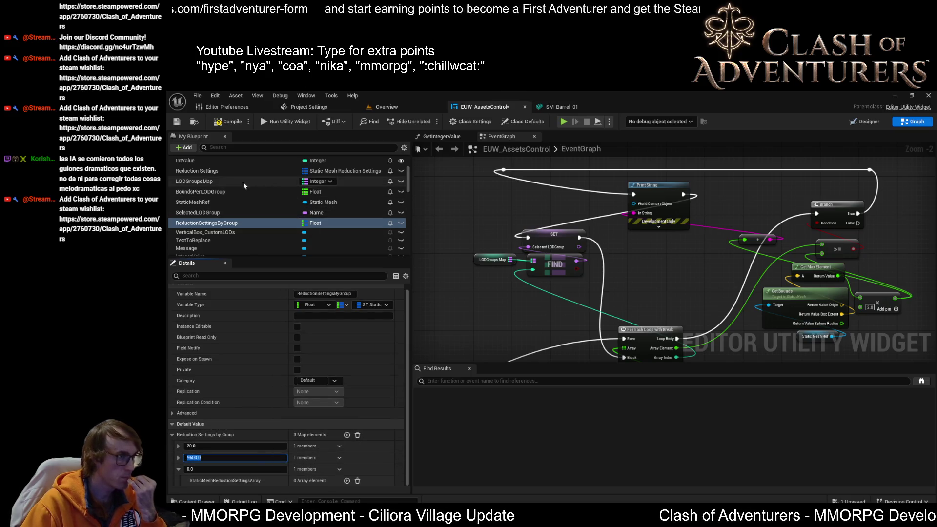
left_click(210, 191)
left_click(207, 223)
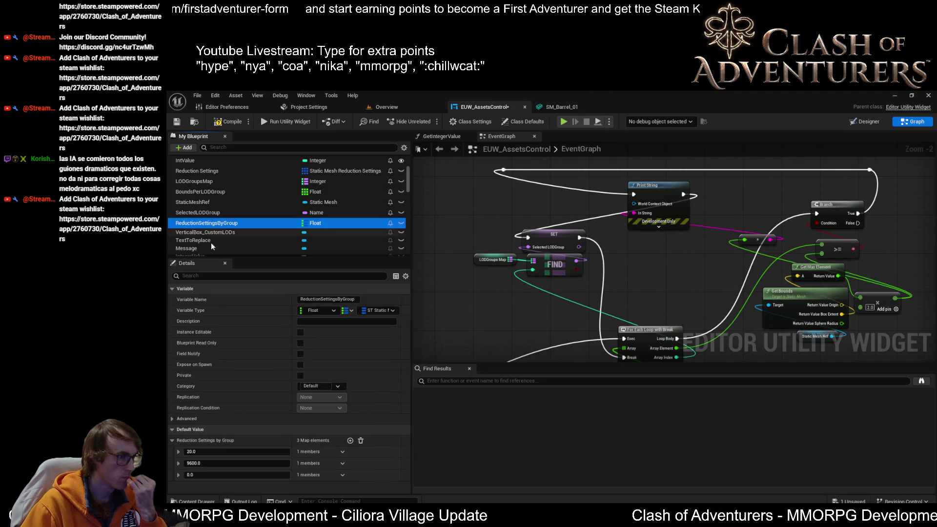
left_click(226, 463)
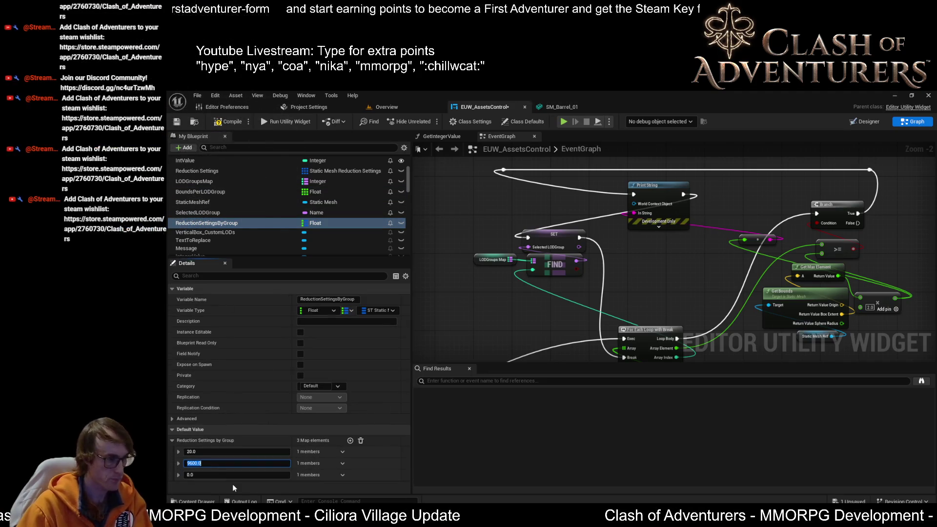
type("9")
left_click(203, 474)
type("50")
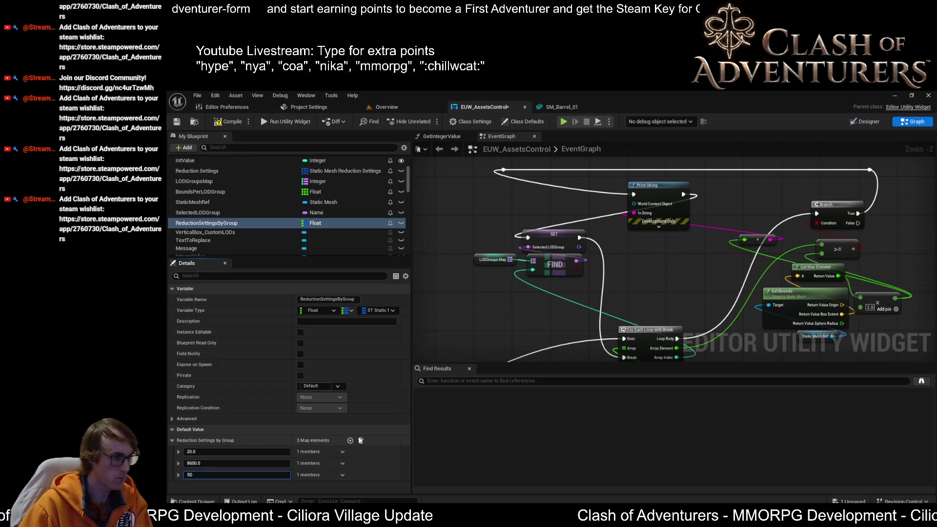
Add fourth, fifth and sixth map entries keyed 100, 150 and 300.
left_click(350, 440)
scroll(231, 487, "down", 1)
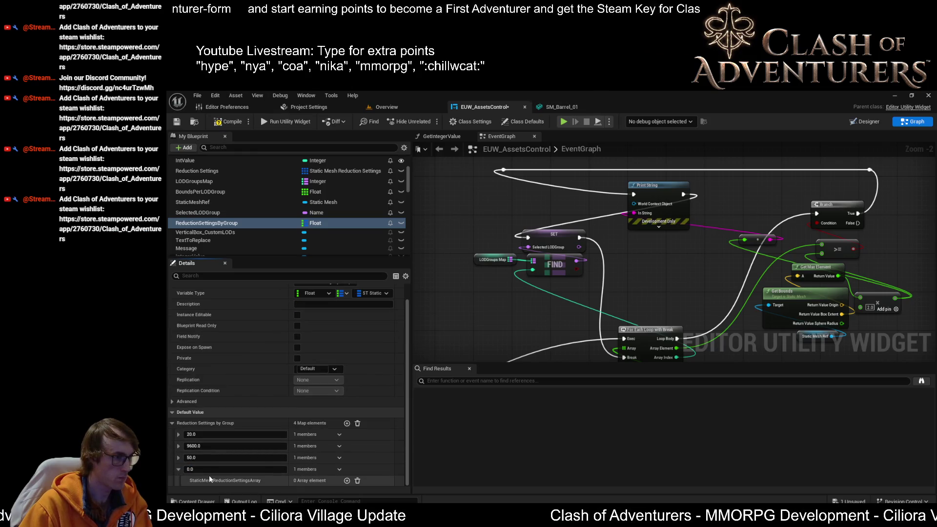
type("100")
left_click(347, 423)
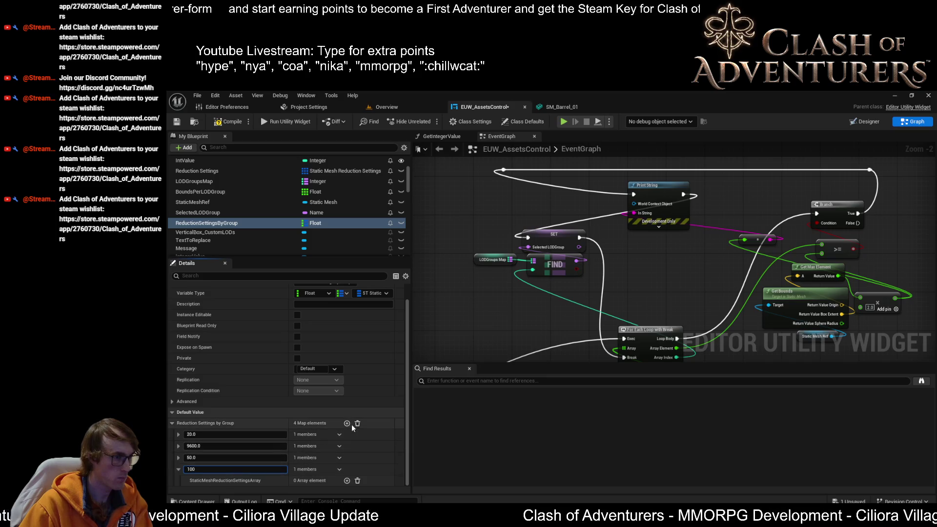
scroll(346, 424, "down", 1)
left_click(205, 470)
type("150")
left_click(347, 401)
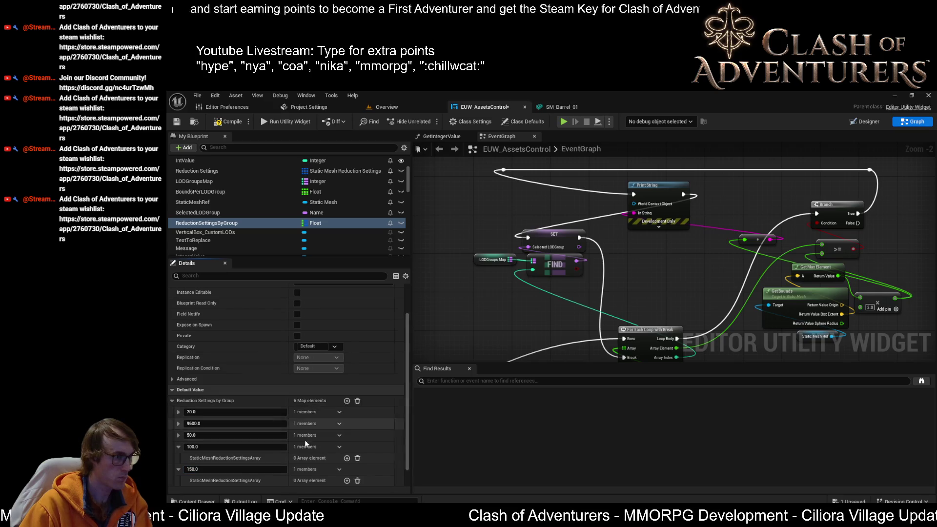
scroll(220, 465, "down", 1)
left_click(220, 468)
type("300")
key("Return")
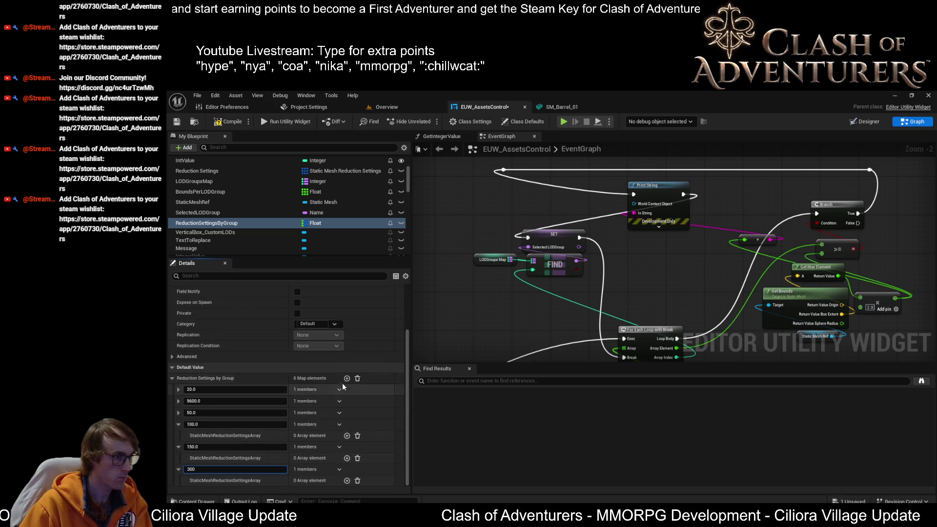
Add seventh, eighth and ninth map entries keyed 600, 1200 and 2400.
left_click(346, 379)
scroll(296, 415, "down", 1)
left_click(221, 468)
type("600")
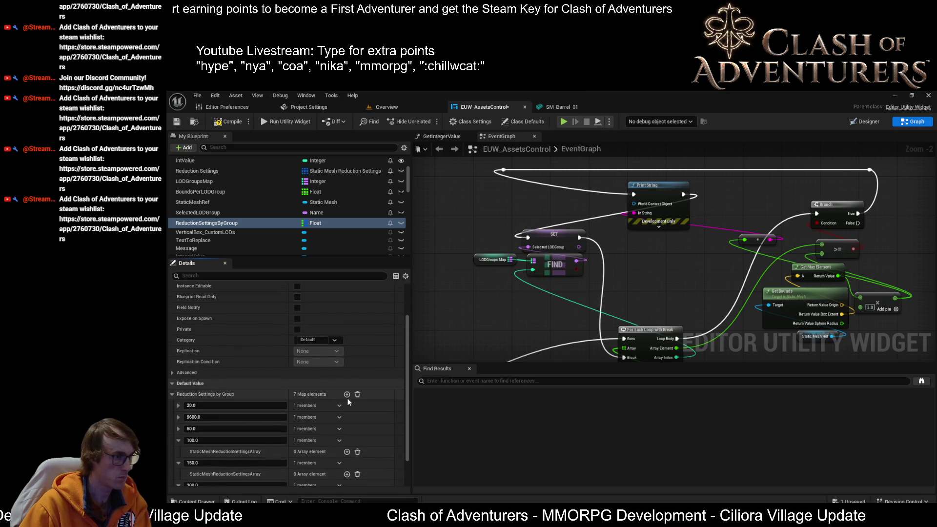
key("Return")
left_click(349, 440)
scroll(341, 437, "down", 3)
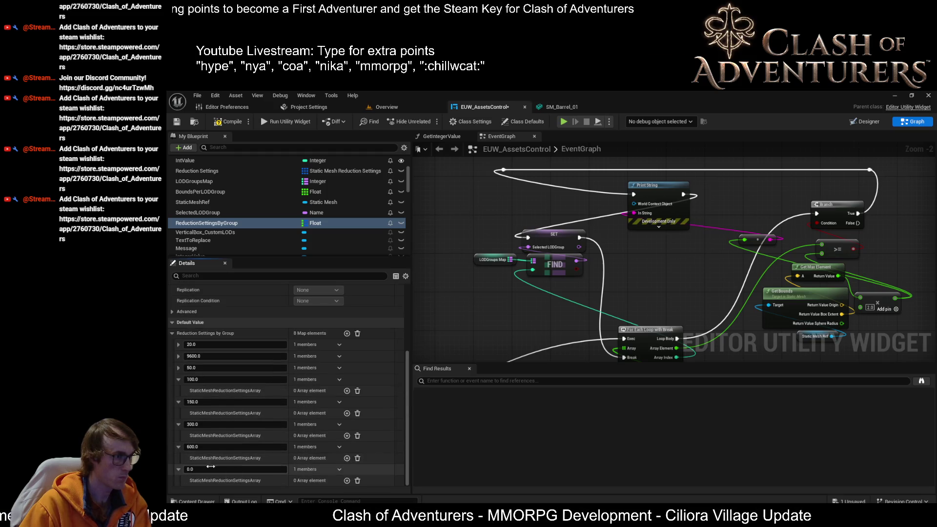
type("1200")
key("Return")
left_click(347, 333)
scroll(352, 423, "down", 1)
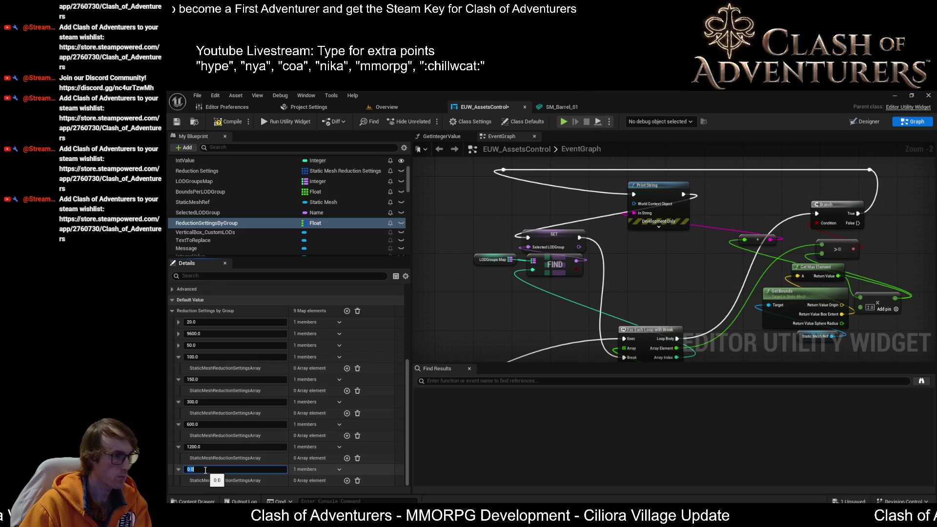
type("00")
key("Return")
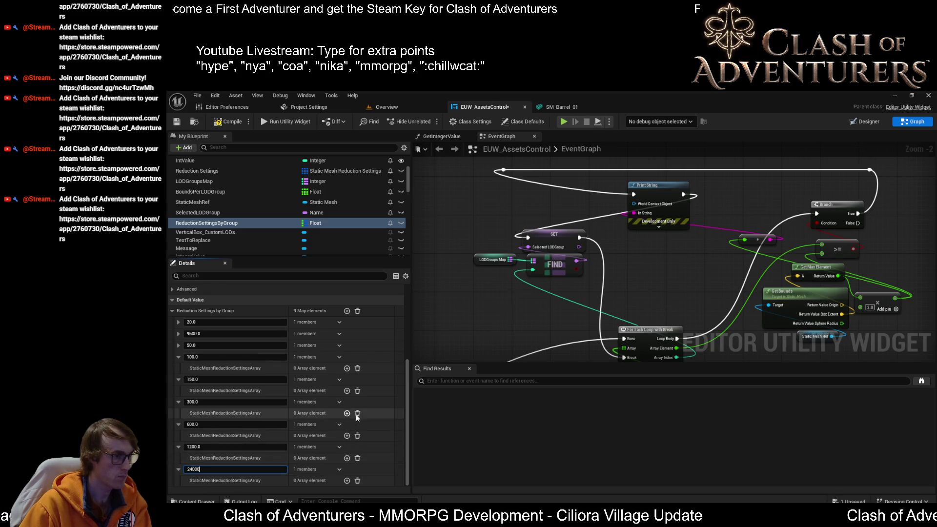
scroll(366, 411, "up", 1)
scroll(368, 411, "up", 1)
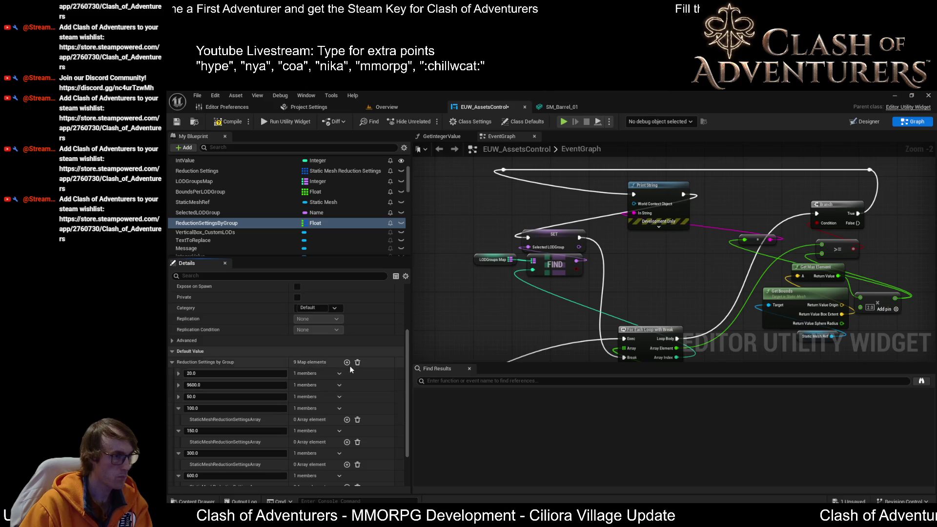
Add tenth and eleventh map entries keyed 4800 and 19200.
left_click(347, 362)
scroll(222, 487, "down", 3)
left_click(215, 470)
type("4800.0")
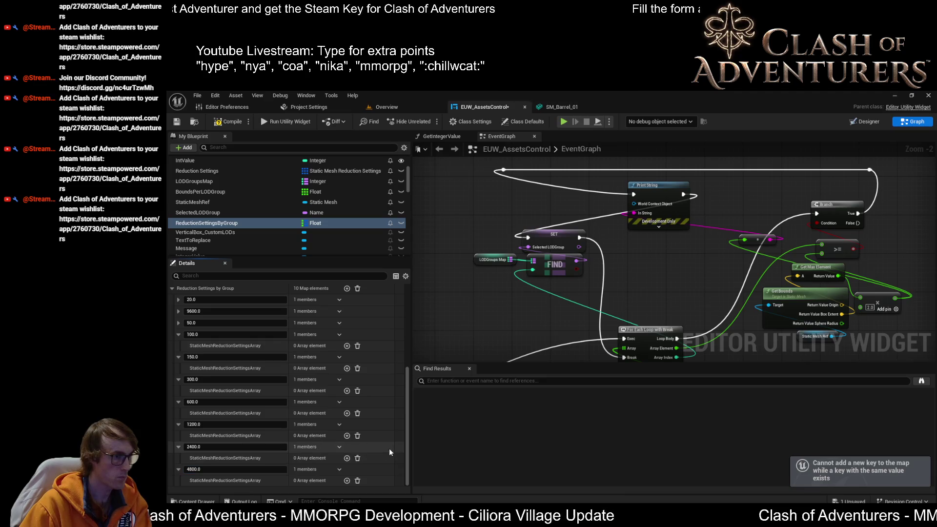
scroll(389, 448, "up", 3)
left_click(347, 365)
scroll(198, 438, "down", 3)
left_click(207, 469)
key("Return")
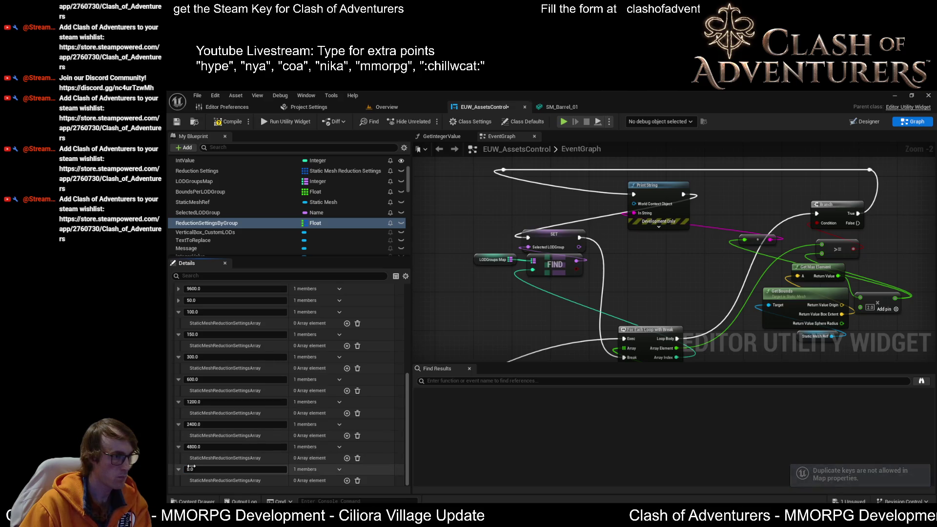
scroll(220, 451, "up", 3)
scroll(193, 400, "down", 3)
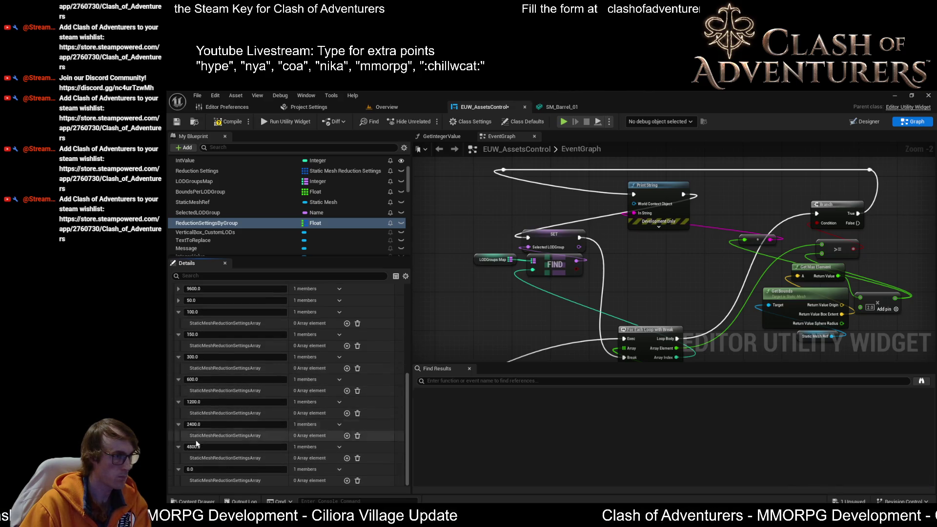
type("96019200")
key("Return")
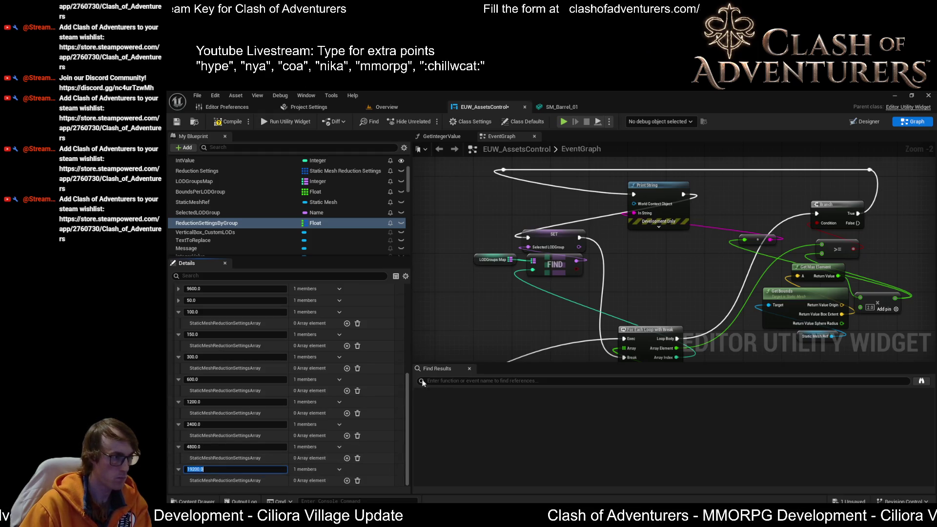
left_click(171, 288)
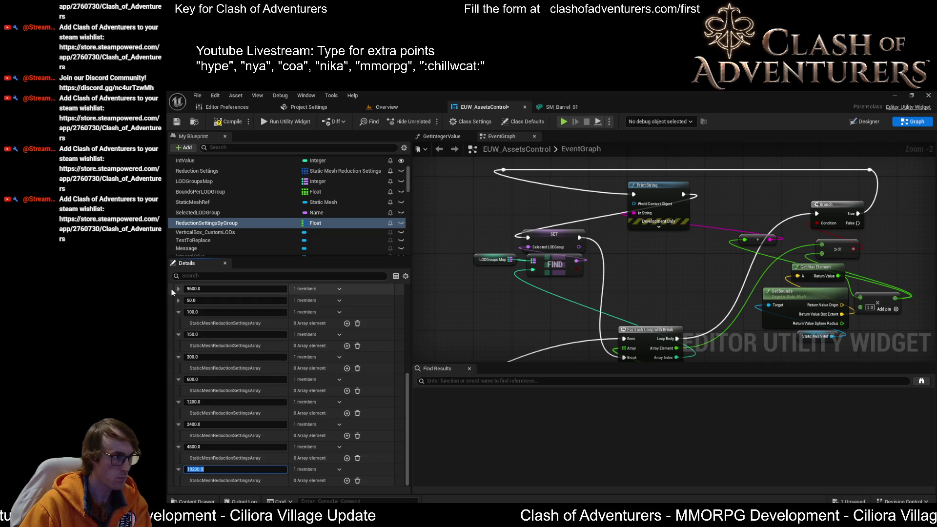
Remove the original 9600.0 entry and rekey the 19200.0 entry to 9600.
scroll(170, 293, "up", 3)
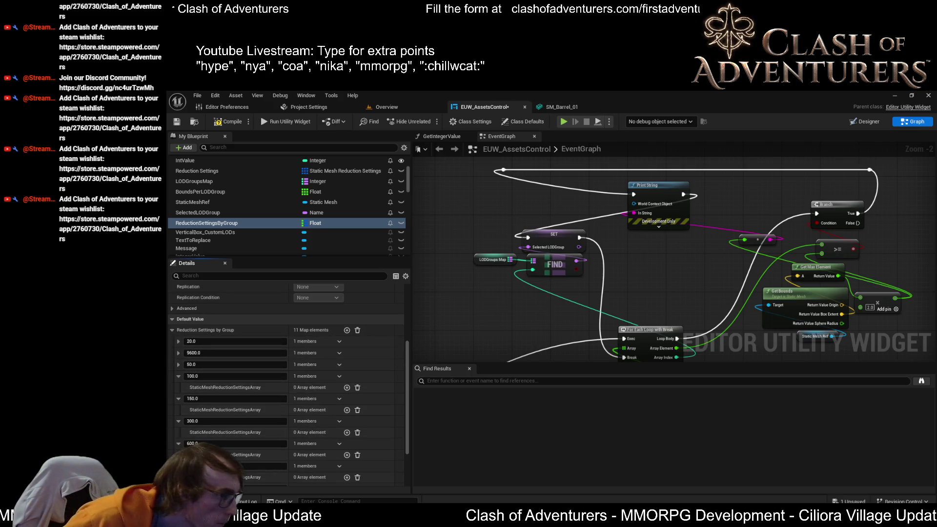
left_click(339, 364)
left_click(347, 367)
scroll(326, 364, "down", 2)
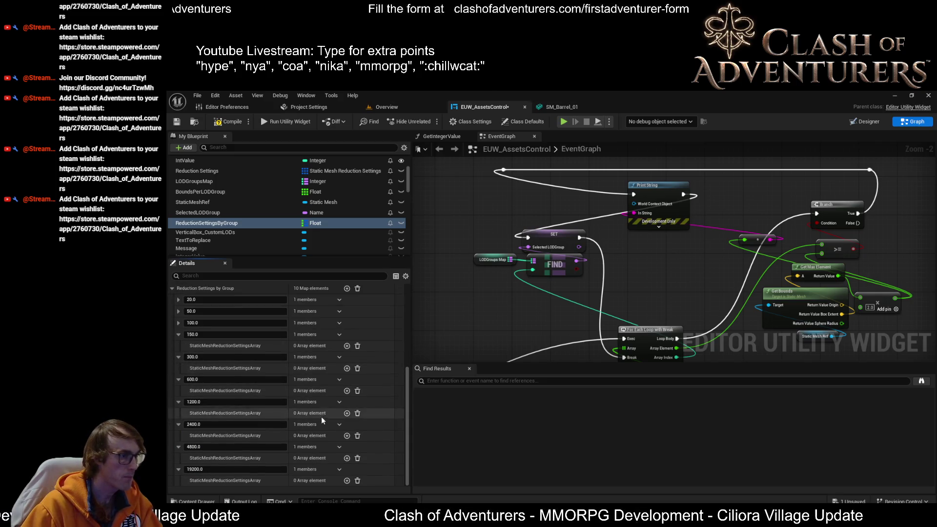
left_click(240, 466)
type("9600")
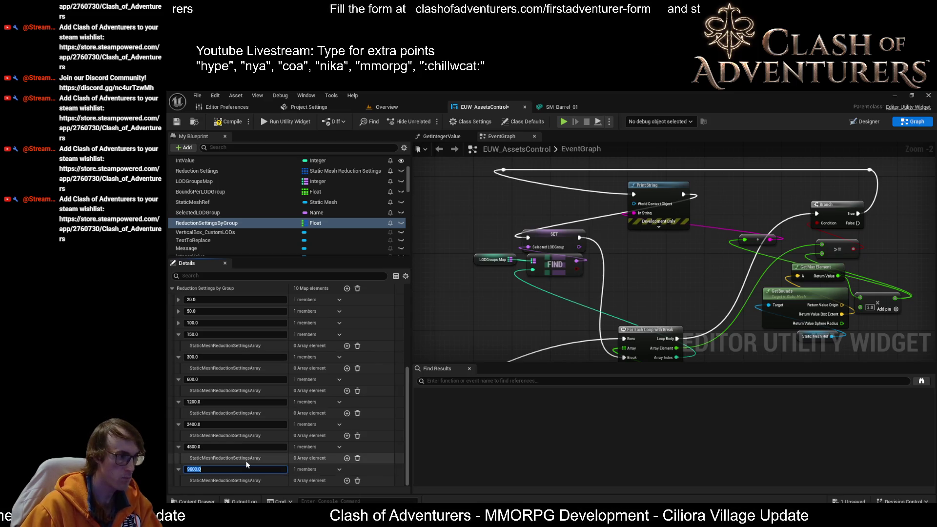
key("Return")
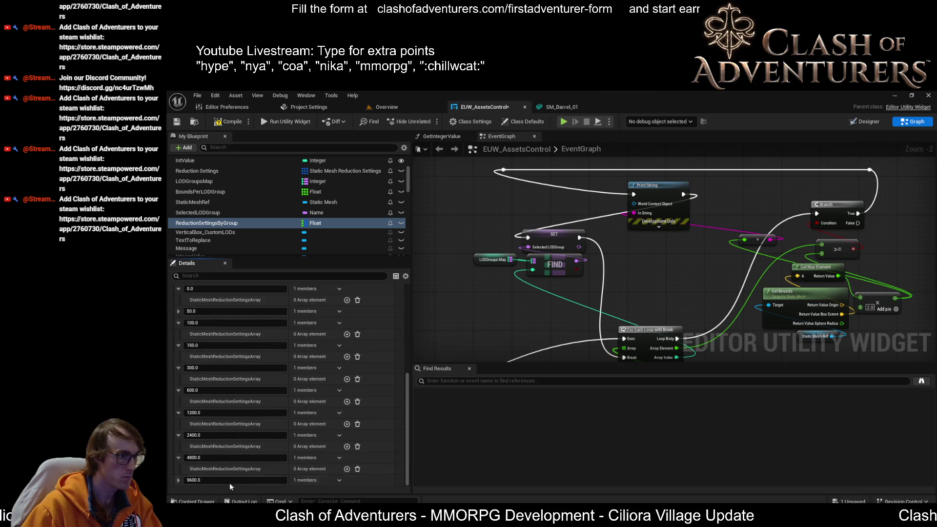
Set the key below 20.0 to 21.0, keep 20.0 unchanged, and collapse the map.
scroll(228, 483, "up", 2)
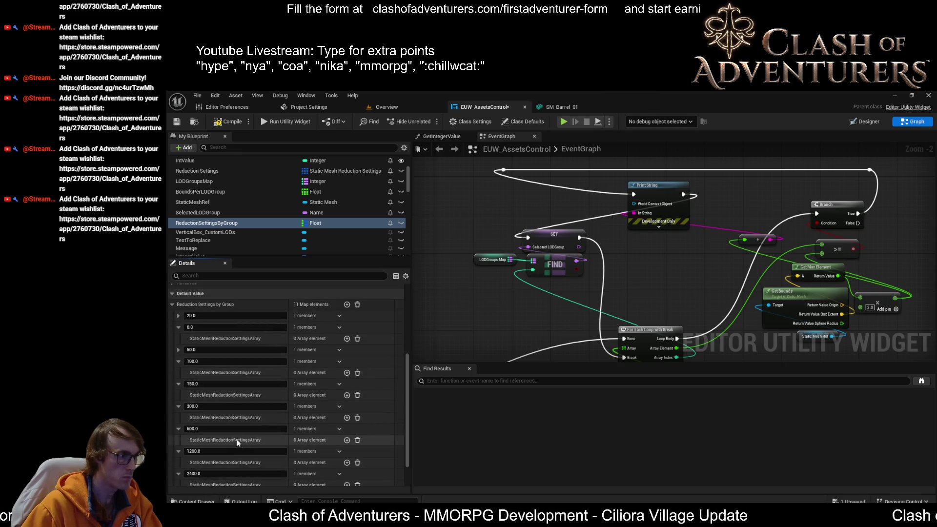
left_click(211, 316)
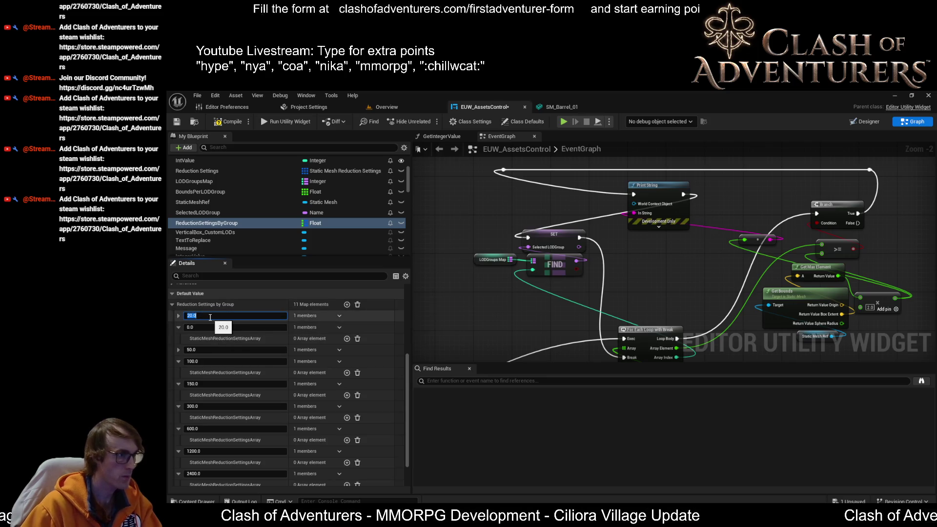
left_click(211, 325)
type("21")
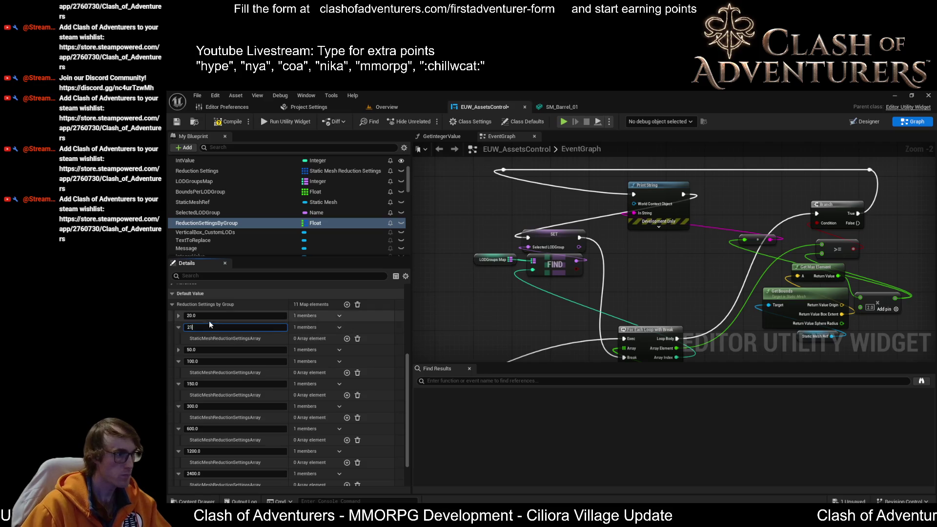
left_click(211, 317)
type("2")
key("Escape")
left_click(215, 315)
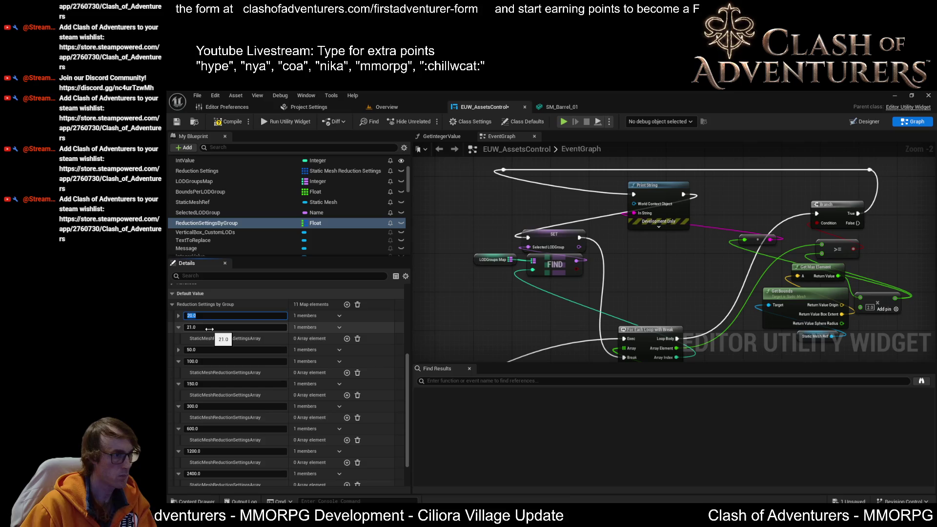
key("Tab")
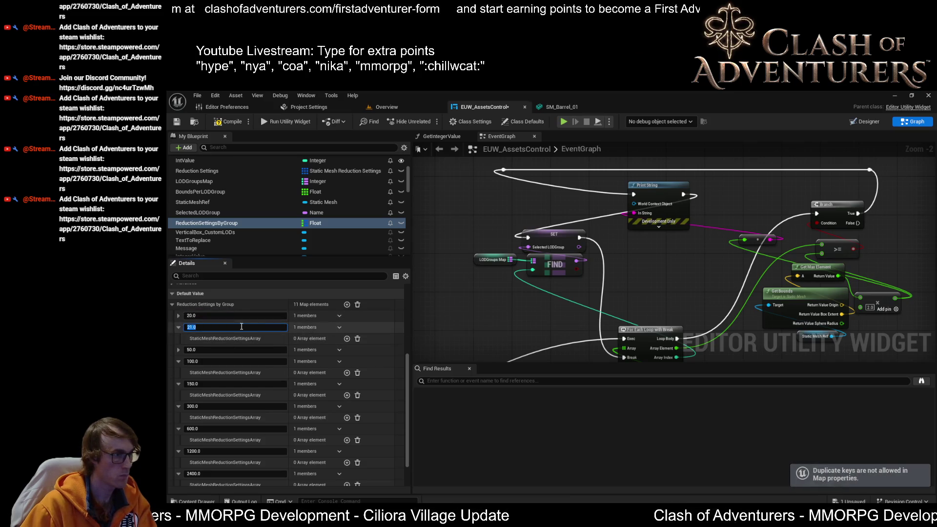
left_click(178, 327)
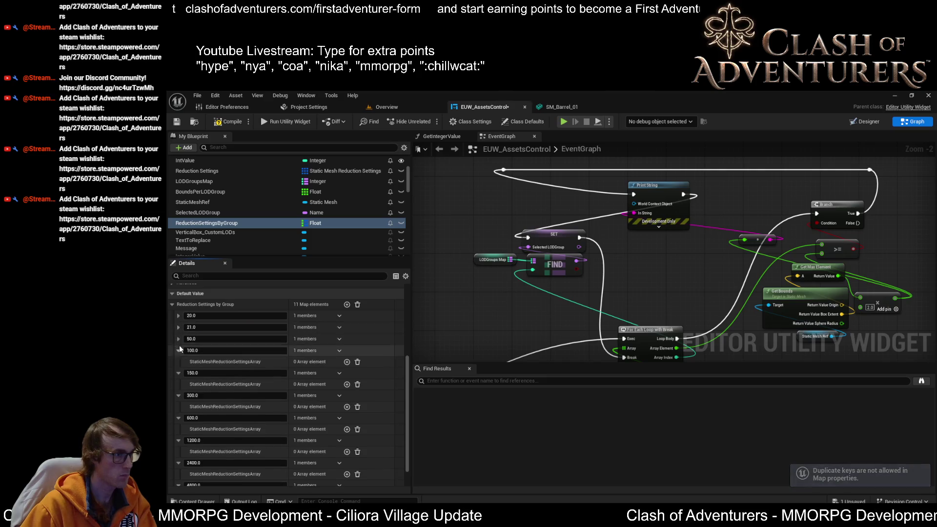
left_click(173, 305)
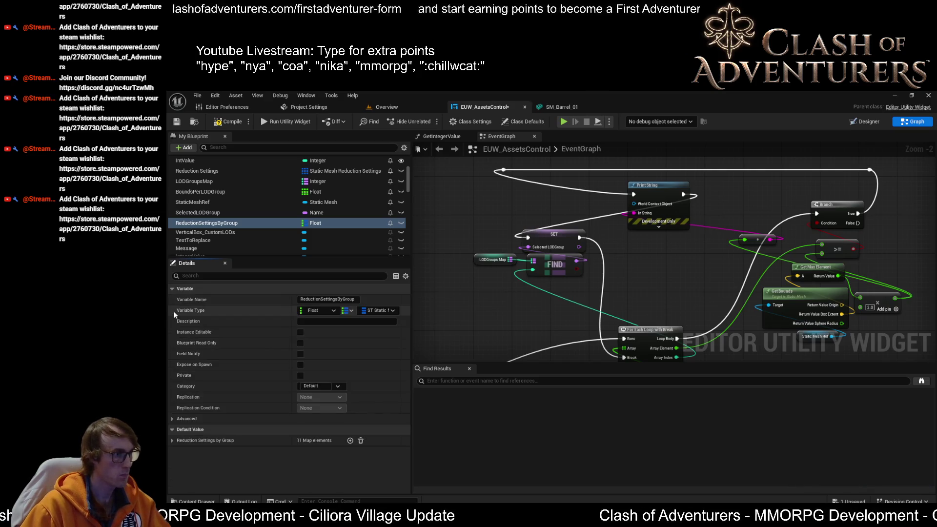
Expand the Reduction Settings by Group map and delete its 21.0 entry.
left_click(173, 439)
scroll(295, 371, "down", 3)
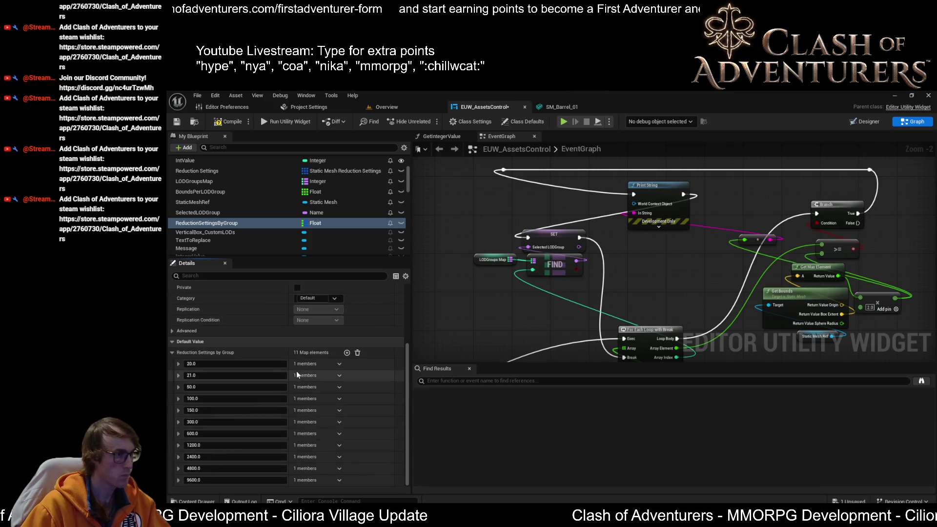
left_click(339, 376)
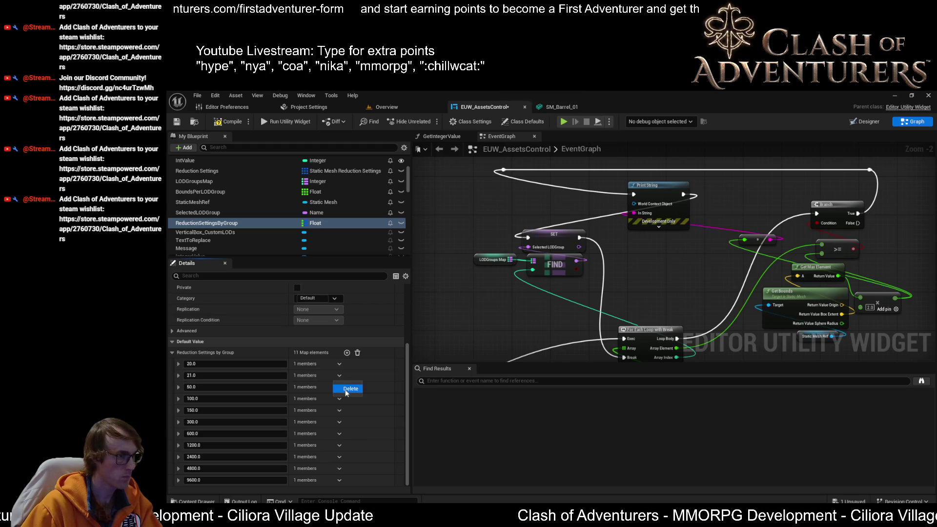
left_click(346, 391)
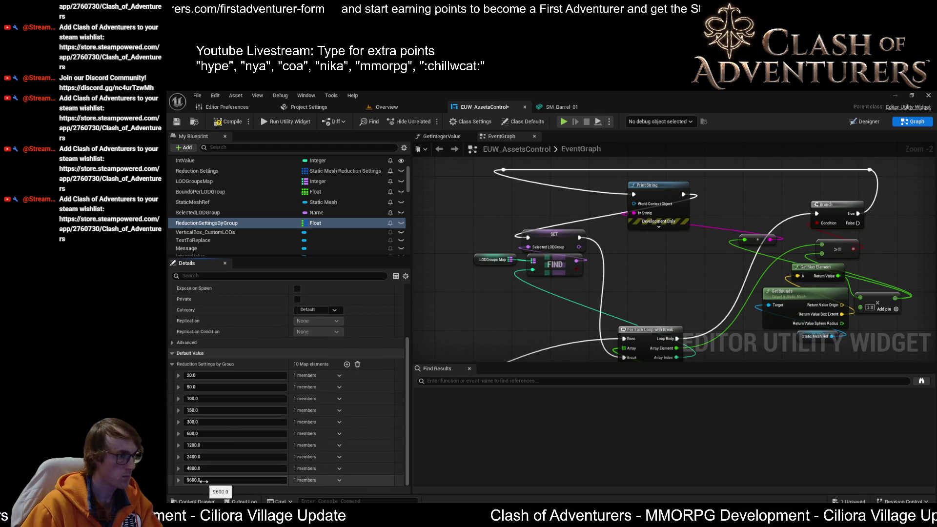
Add a new map entry, key it 19200.0 and collapse it.
left_click(347, 364)
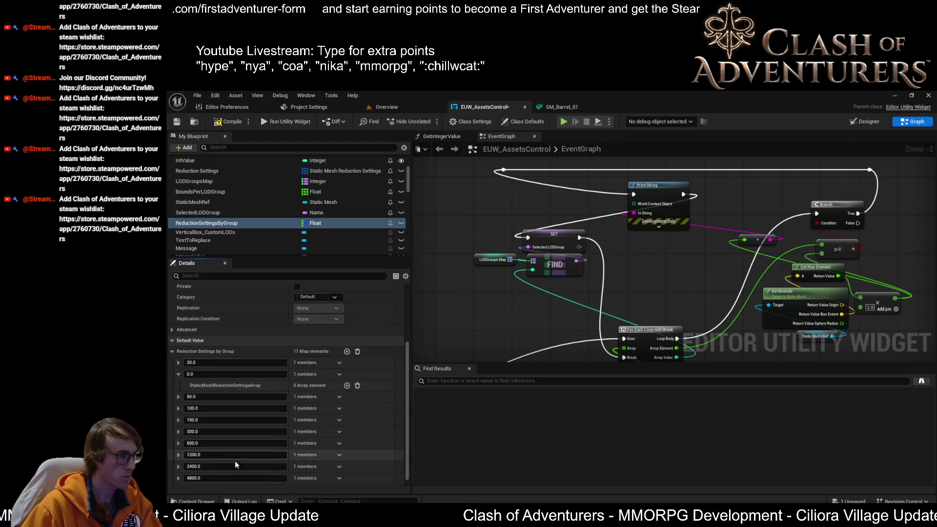
scroll(219, 473, "down", 1)
left_click(224, 480)
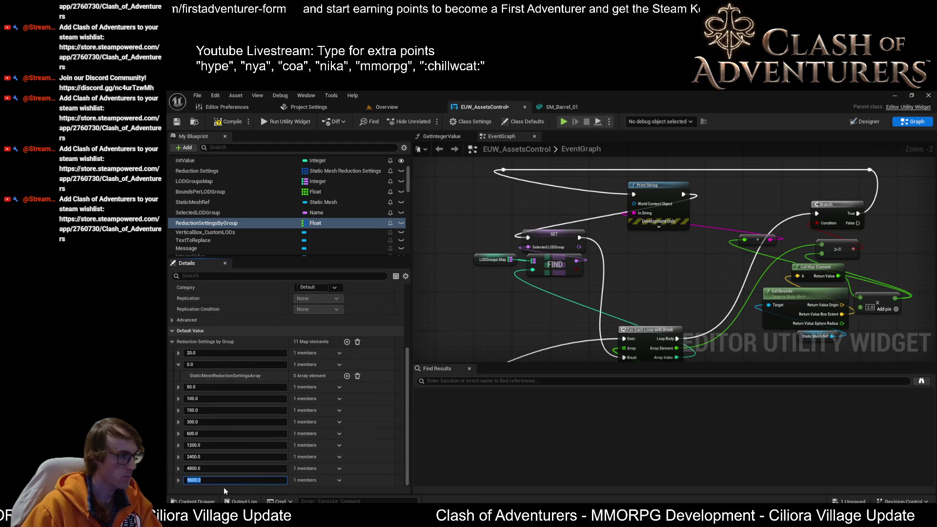
scroll(361, 440, "up", 2)
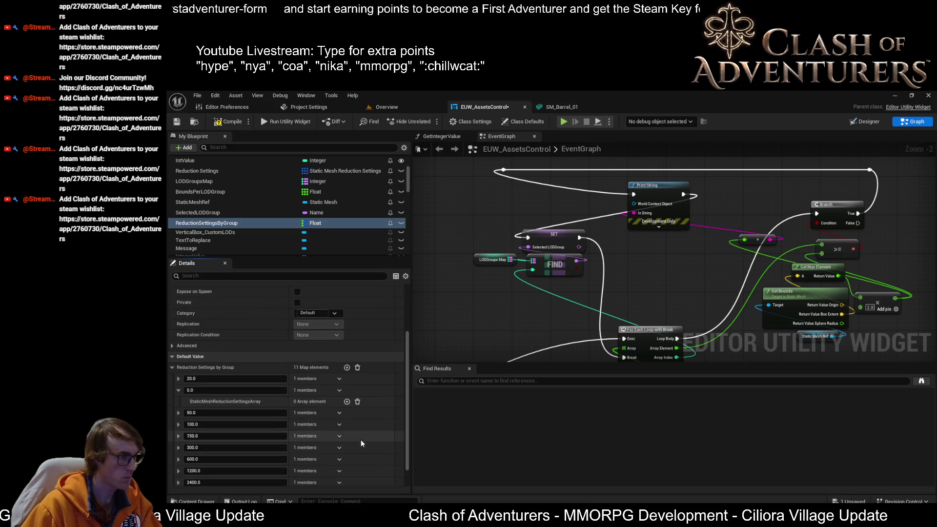
left_click(217, 390)
type("96")
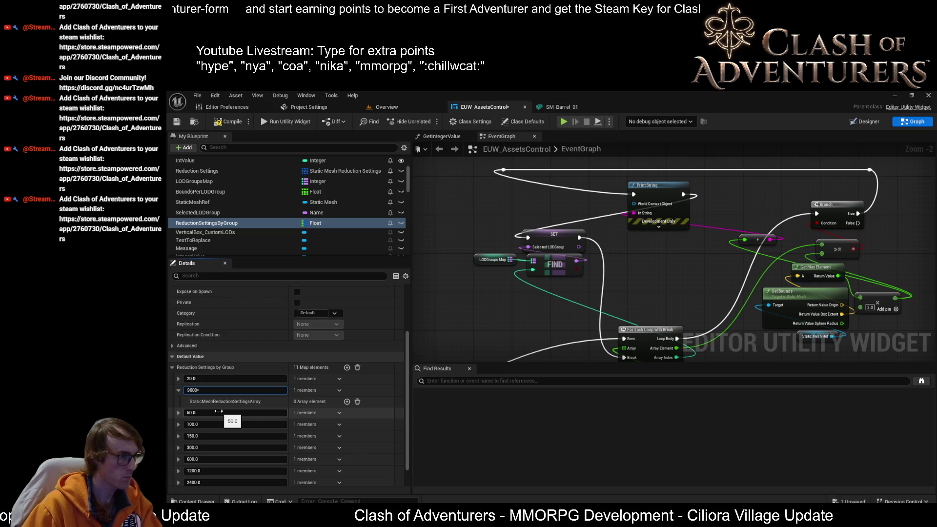
type("19200")
left_click(176, 396)
left_click(178, 390)
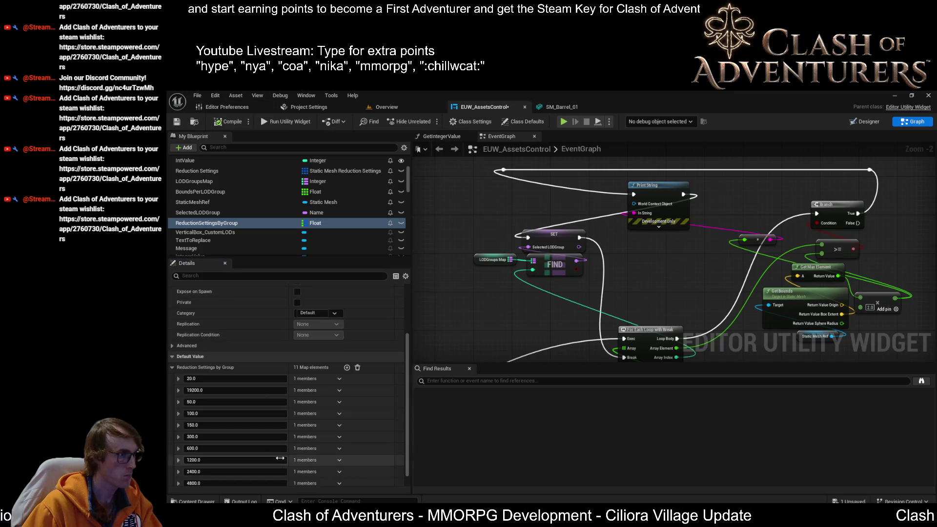
Replace that entry with a fresh one, doubling the 9600.0 key to 19200.0 with *2.
scroll(175, 376, "down", 1)
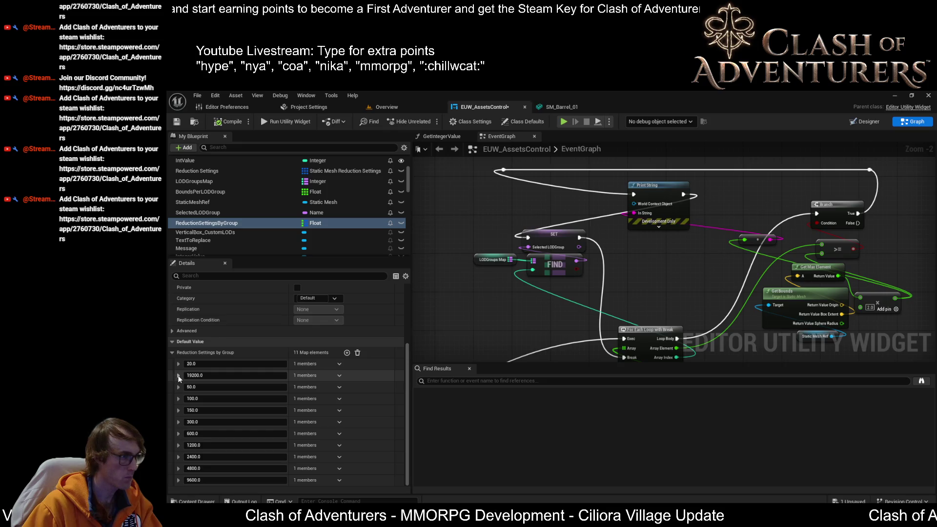
left_click(339, 376)
left_click(350, 388)
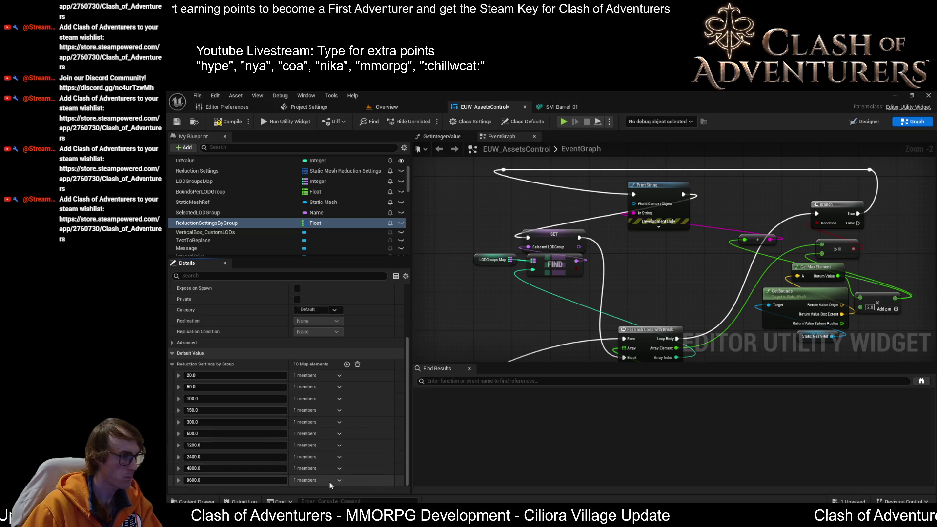
left_click(346, 364)
left_click(178, 387)
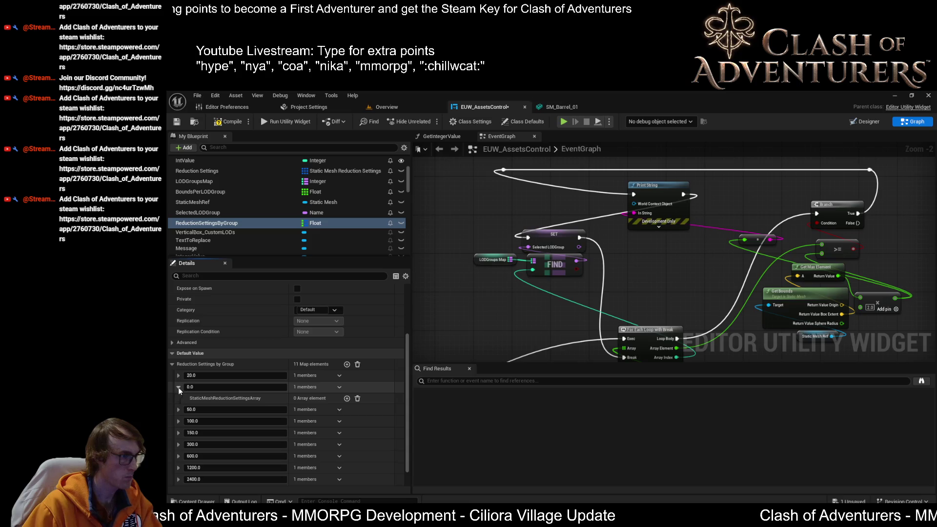
scroll(206, 425, "down", 1)
left_click(204, 478)
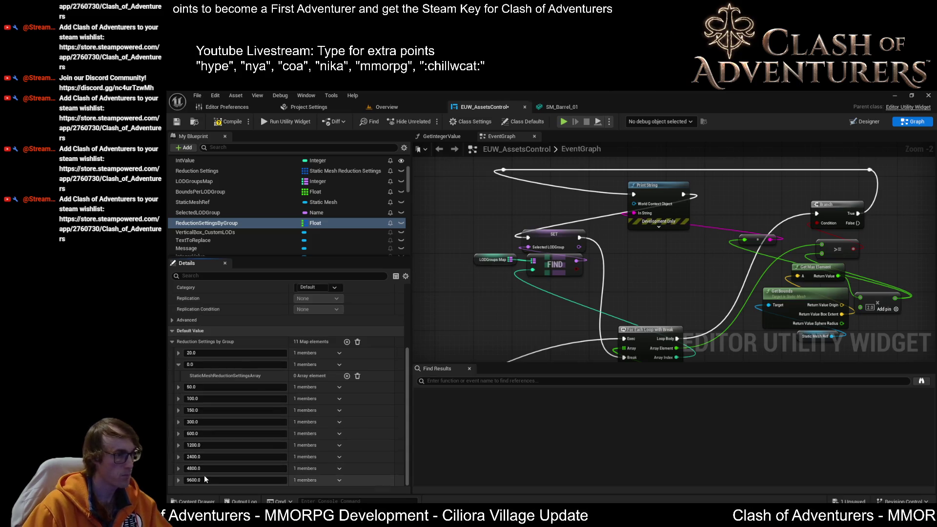
type("*2")
key("Return")
Double the 4800.0 and 2400.0 keys with *2 to 9600.0 and 4800.0.
left_click(214, 469)
type("*2")
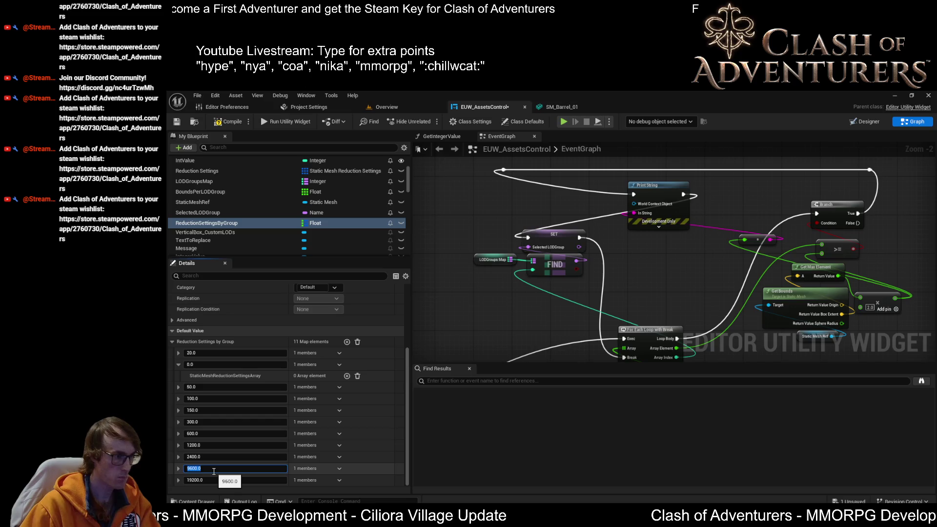
left_click(219, 457)
type("*2")
key("Return")
Revise the lower keys from 1200.0 down to 50.0, typing 300 and 500, then expand the 20.0 entry.
left_click(222, 446)
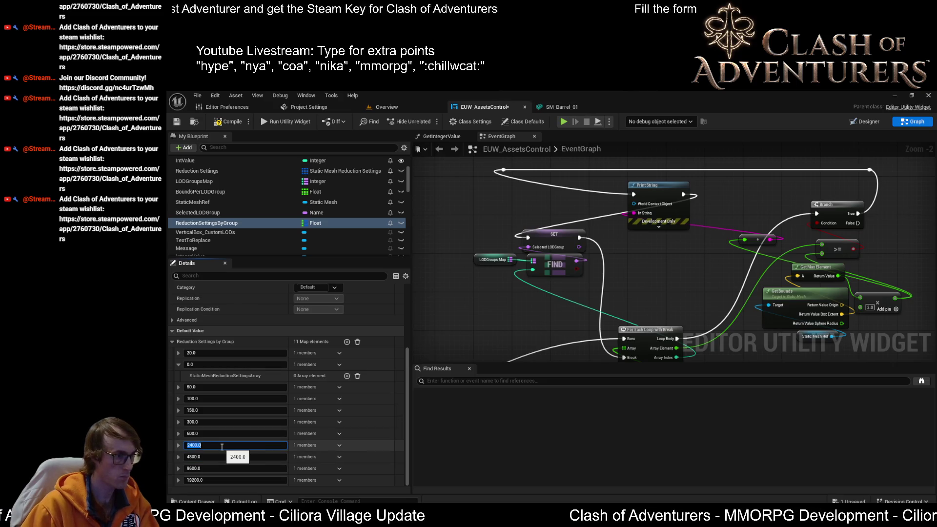
left_click(220, 433)
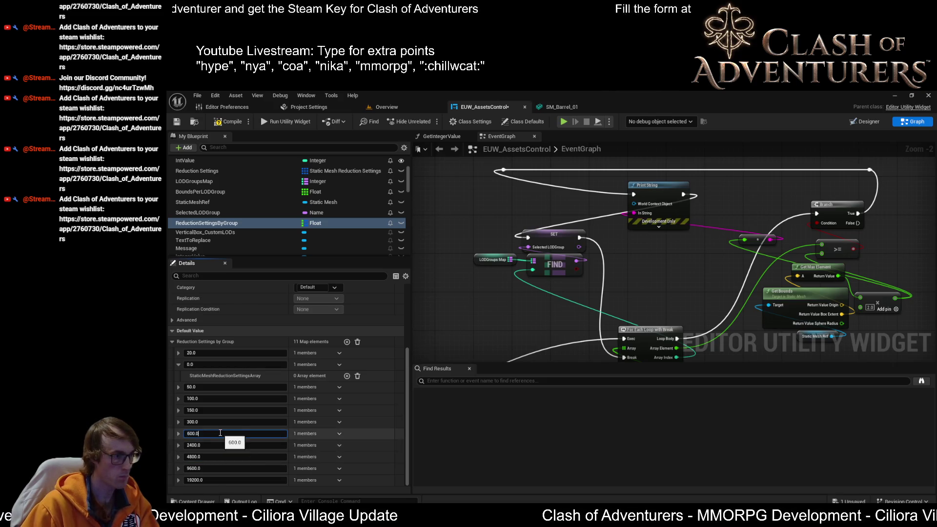
type("1200")
left_click(229, 426)
type("600")
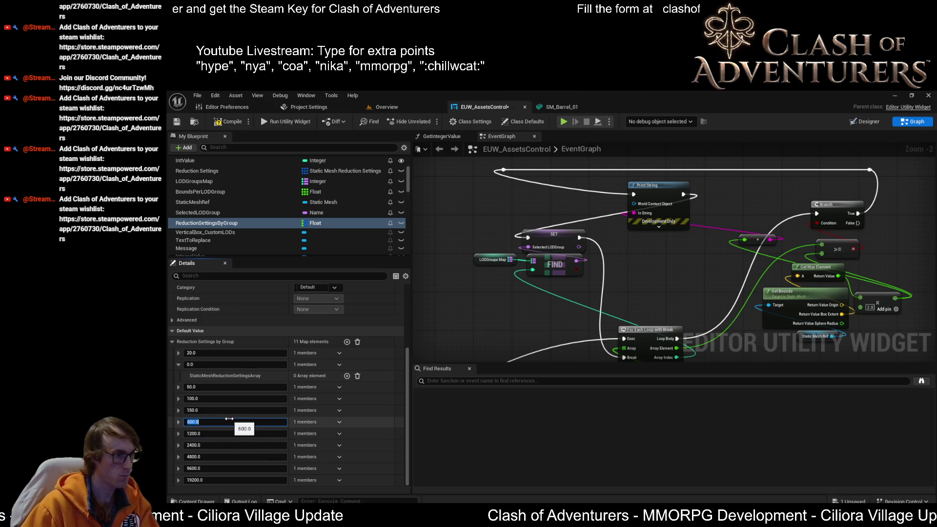
left_click(241, 407)
type("300")
left_click(213, 398)
type("5")
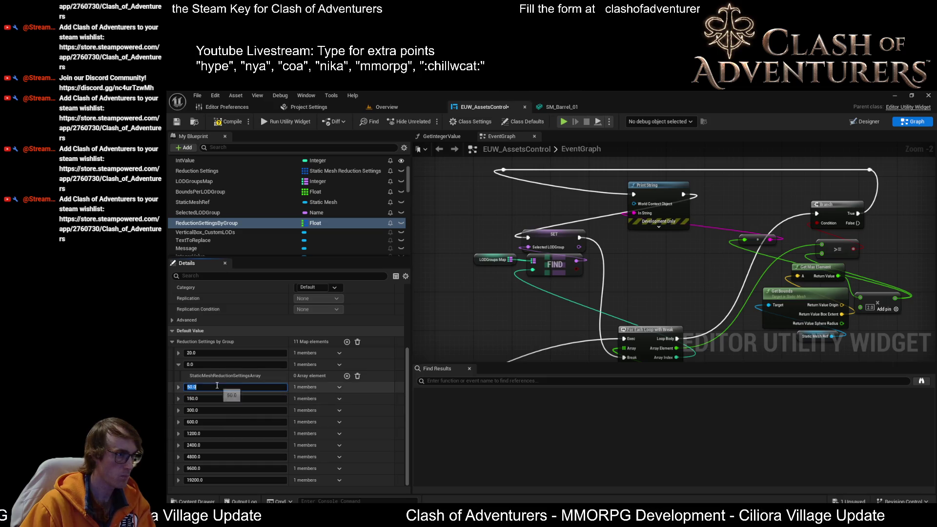
type("0")
type("0")
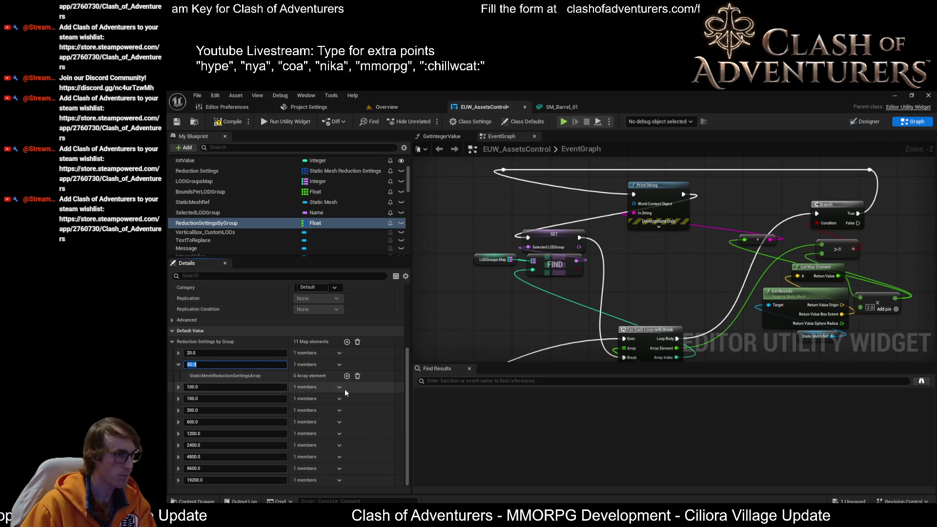
left_click(178, 364)
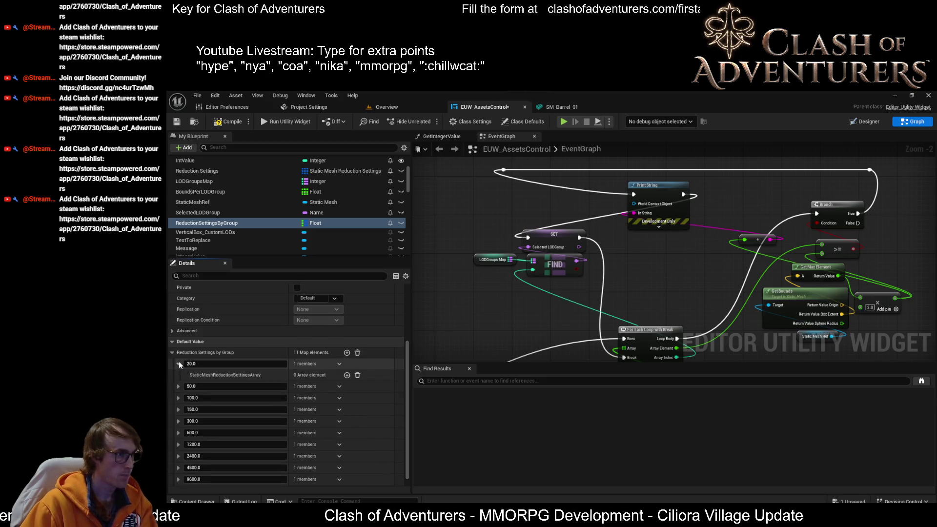
left_click(178, 364)
scroll(329, 386, "down", 1)
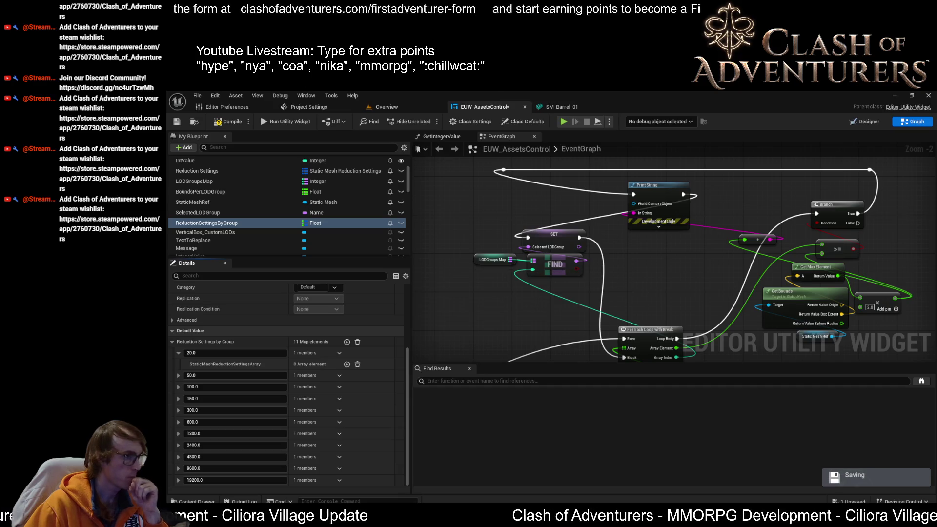
Add the first reduction level to the 20.0 group and set its Screen Size to 0.25.
left_click(347, 364)
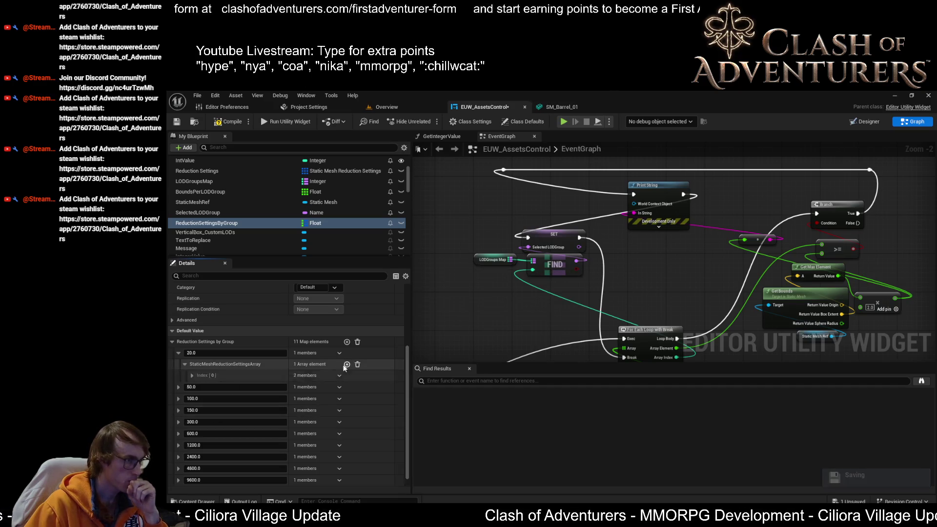
left_click(189, 375)
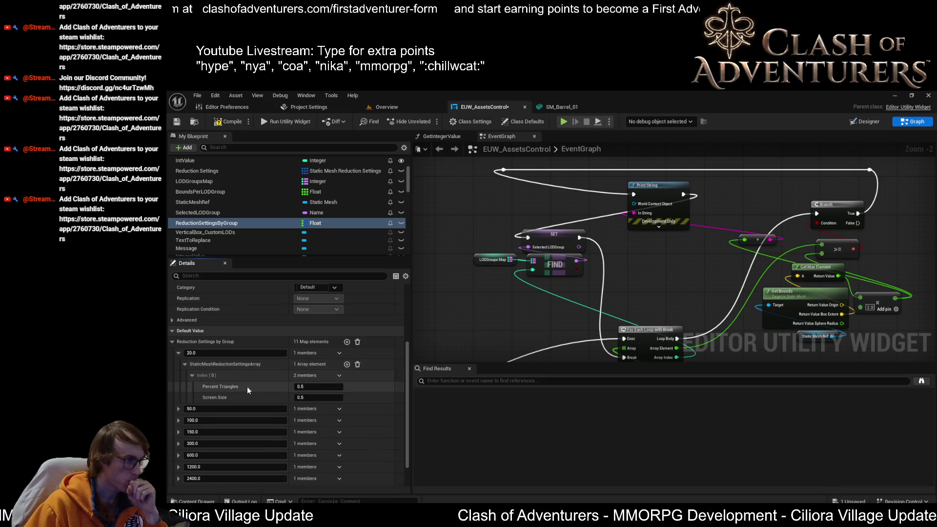
left_click(339, 375)
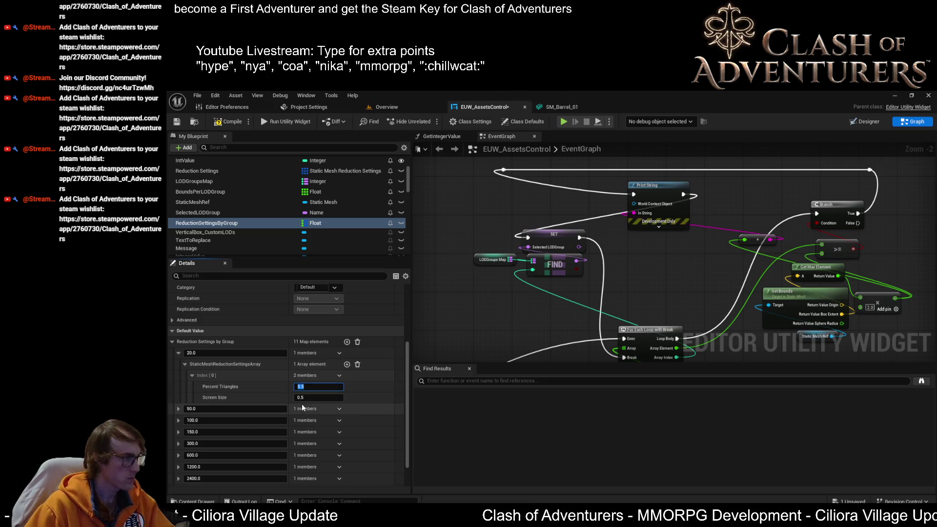
left_click(315, 396)
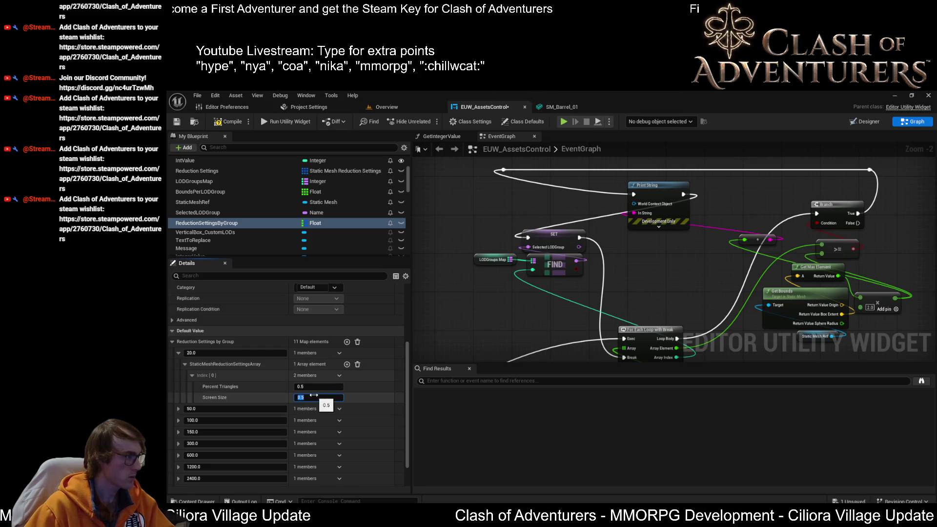
type("0.25")
key("Return")
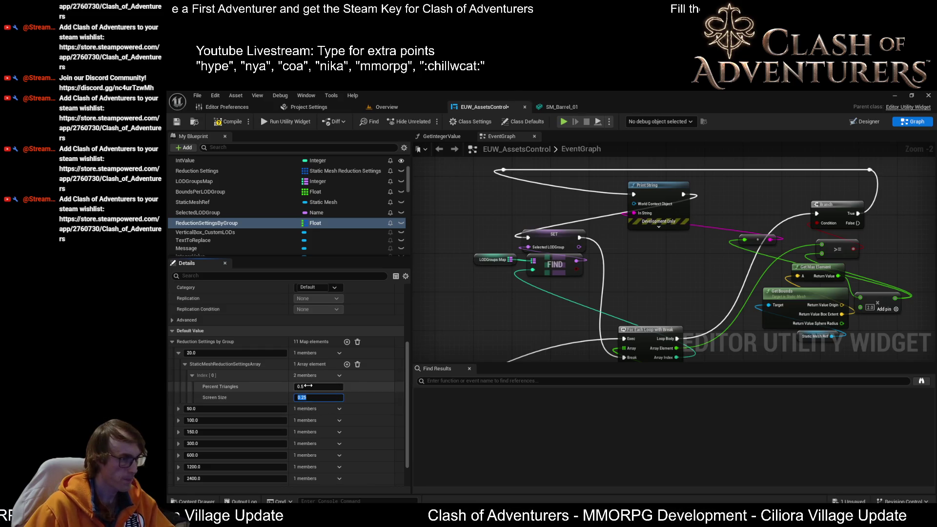
Add two more levels and give Index 1 0.25 Percent Triangles and 0.0625 Screen Size.
left_click(349, 365)
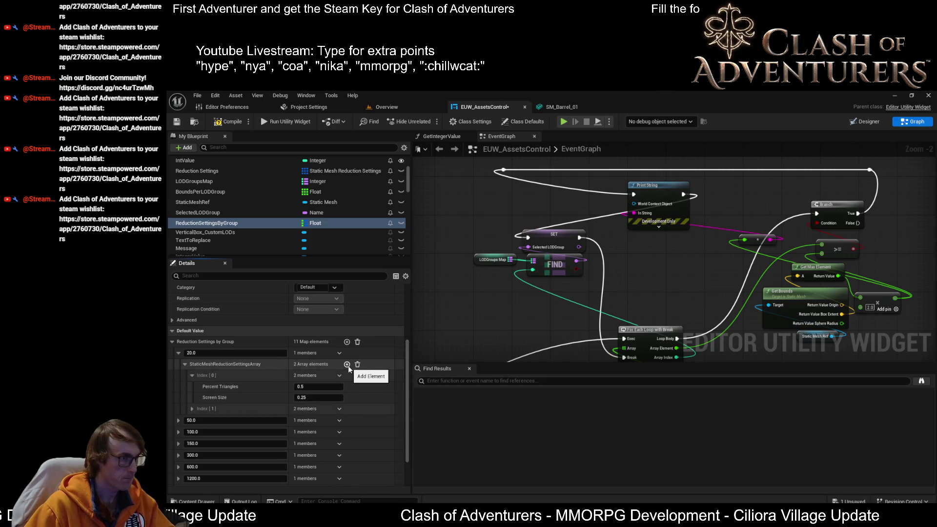
left_click(347, 365)
left_click(191, 409)
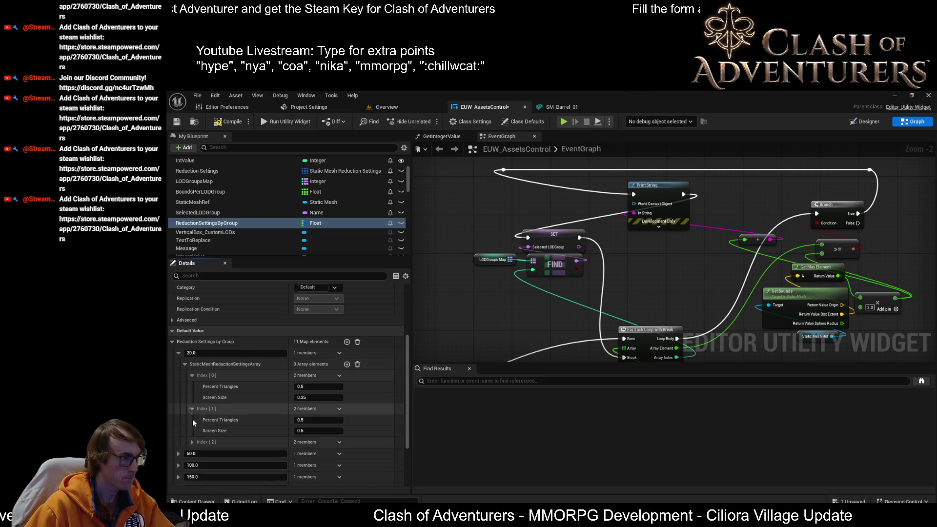
left_click(192, 440)
left_click(324, 421)
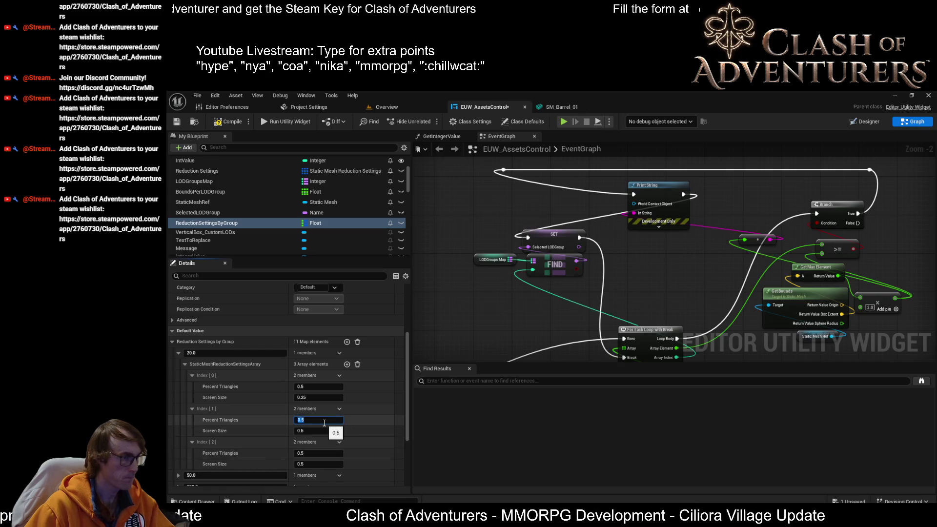
type("0.25")
key("Tab")
type("0.0625")
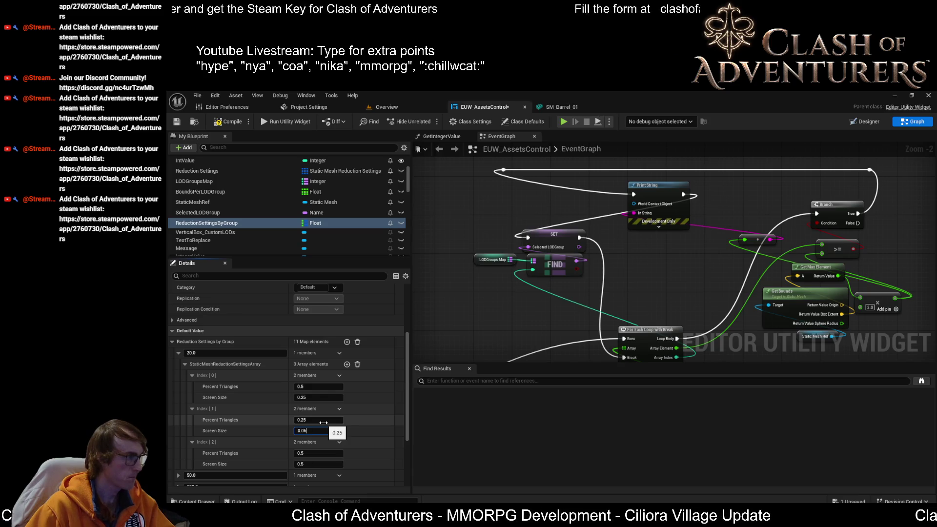
Set Index 2 to 0.1 Percent Triangles and 0.03 Screen Size, then compile and save.
left_click(322, 454)
type("0.1")
key("Tab")
type("0.")
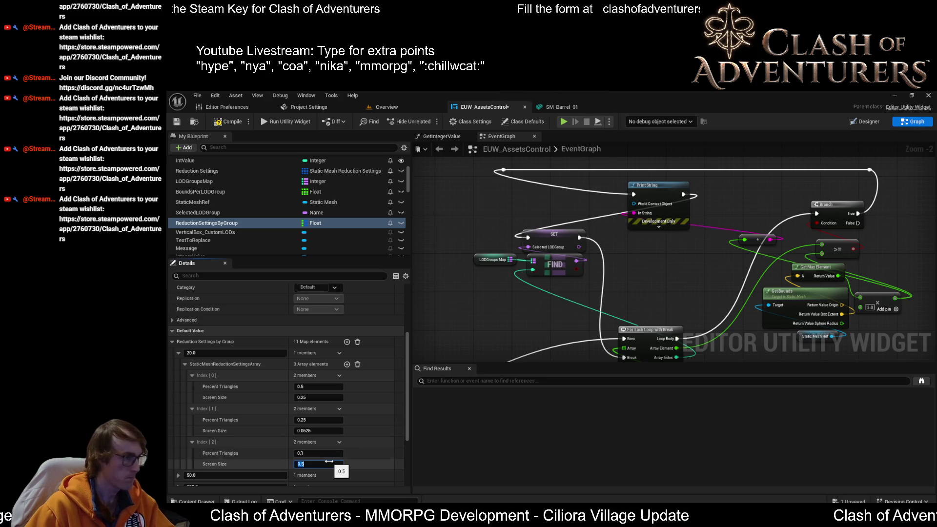
type("03")
key("Return")
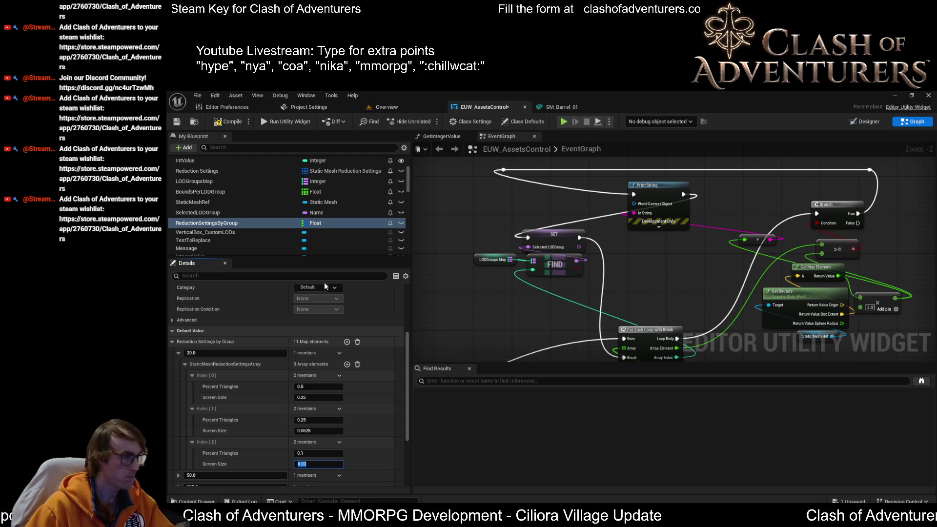
left_click(230, 121)
left_click(177, 122)
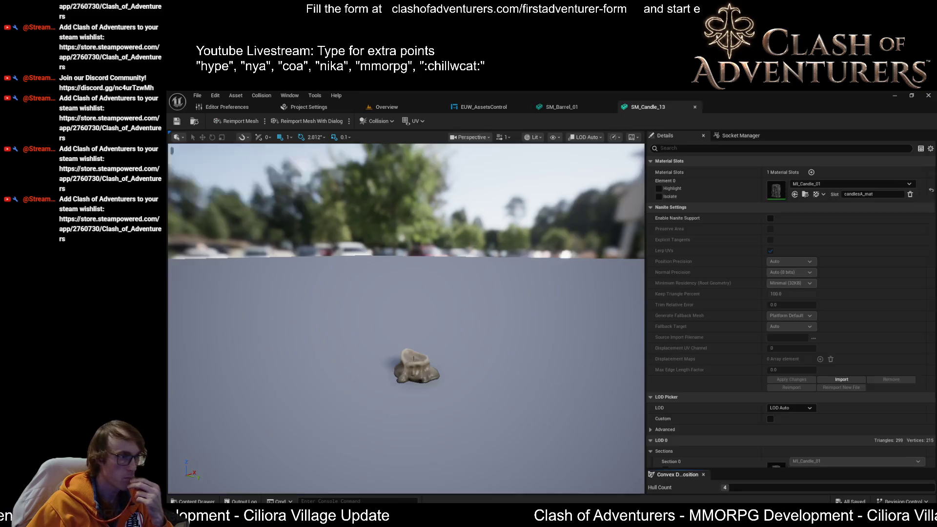
Scroll SM_Candle_13's Details through the LOD 1–3 Reduction Settings at 50%, 25% and 10% triangles.
scroll(886, 341, "down", 10)
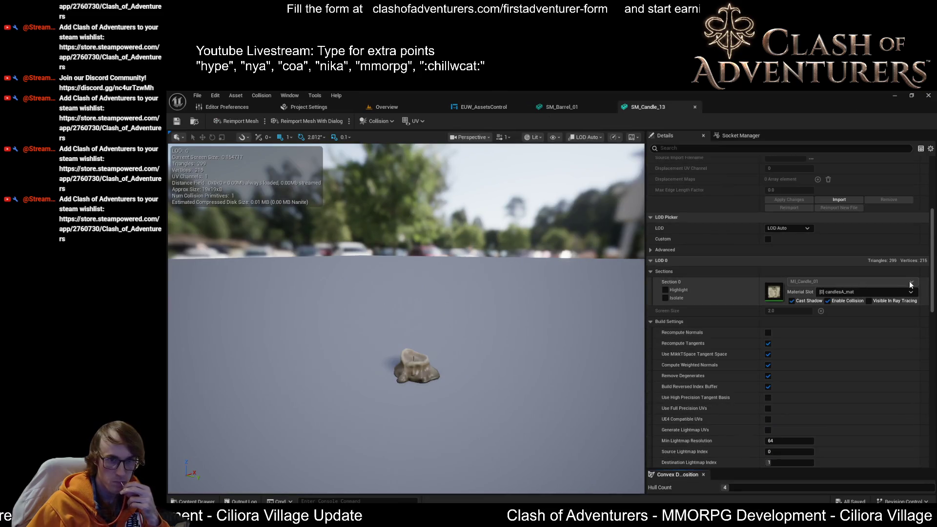
scroll(814, 246, "down", 1)
scroll(814, 255, "down", 5)
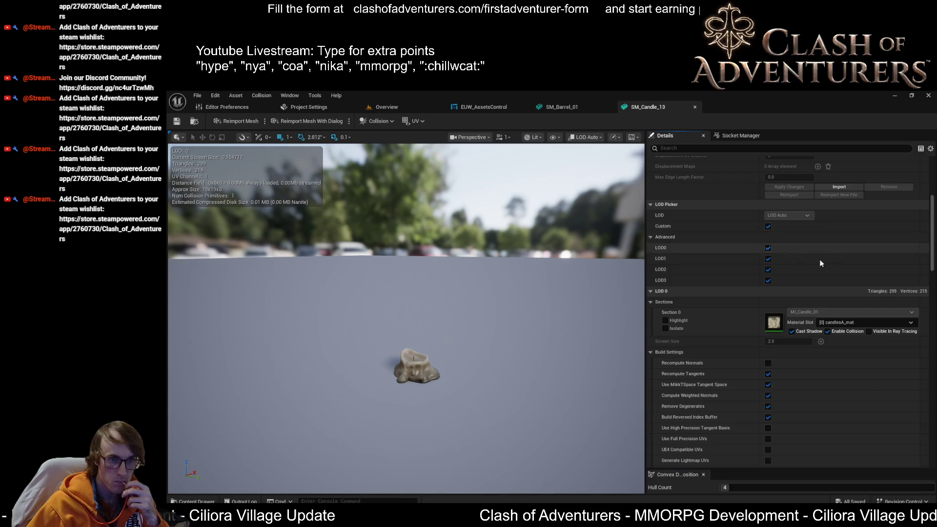
scroll(887, 356, "down", 5)
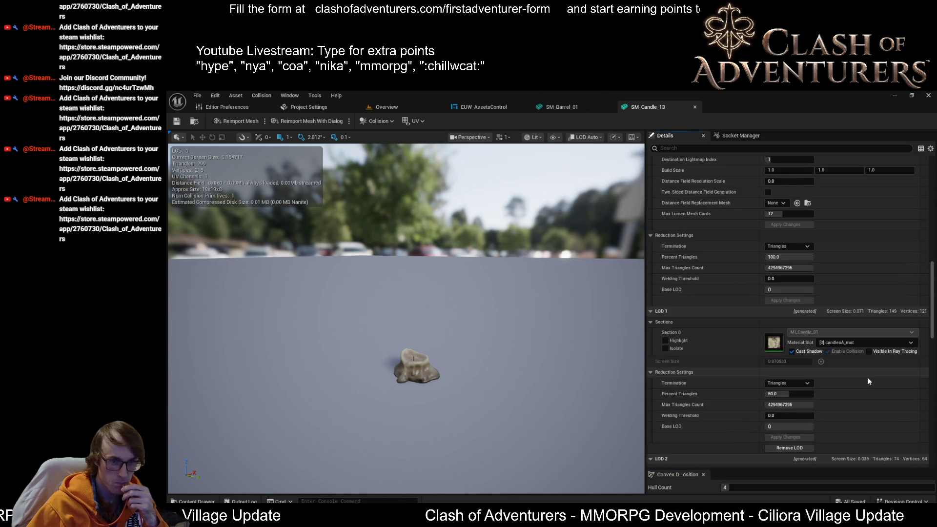
scroll(866, 385, "down", 3)
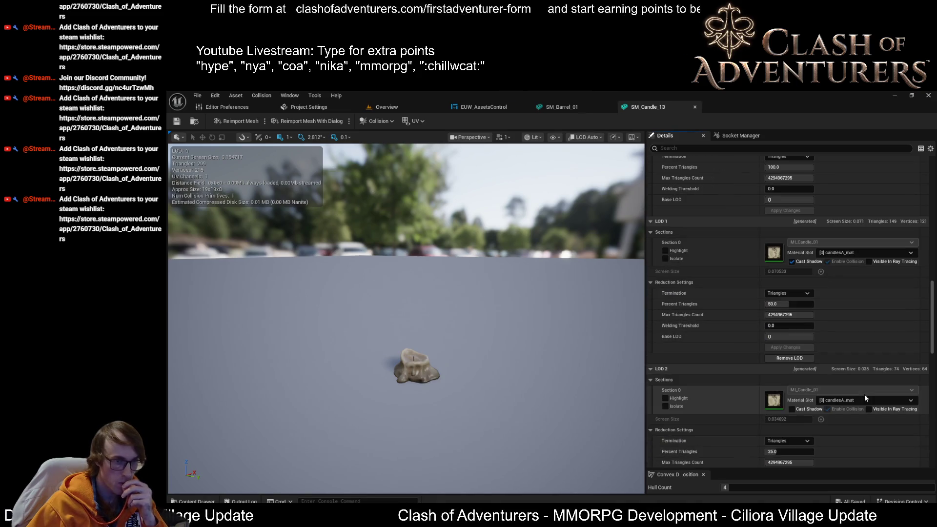
scroll(815, 323, "down", 3)
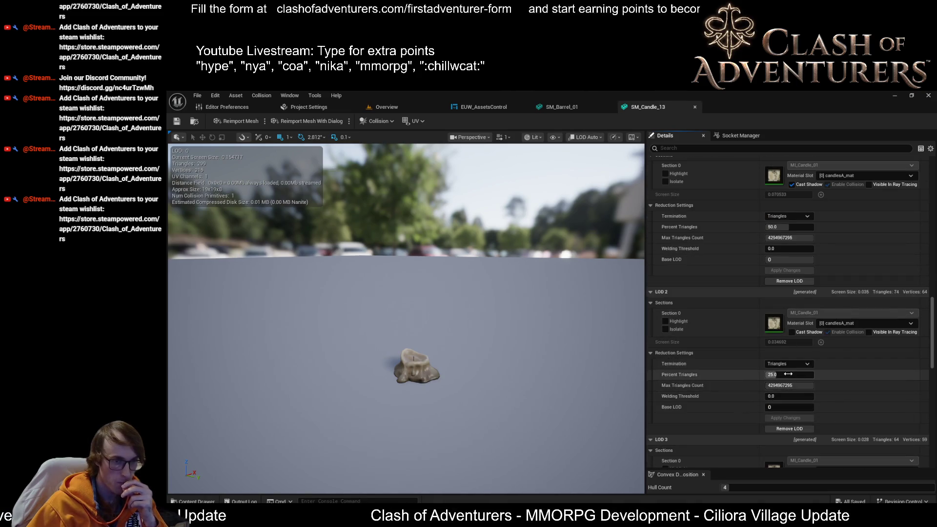
scroll(806, 411, "down", 3)
scroll(807, 411, "down", 3)
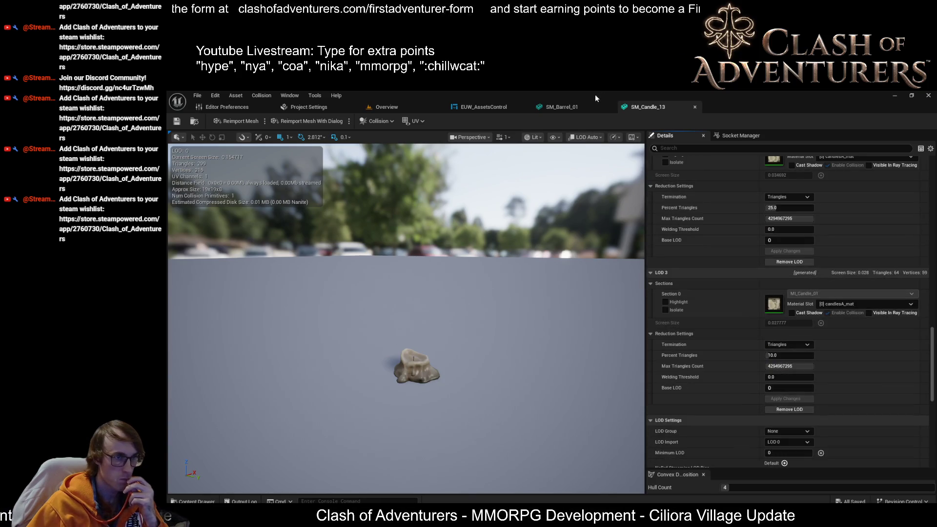
left_click(487, 106)
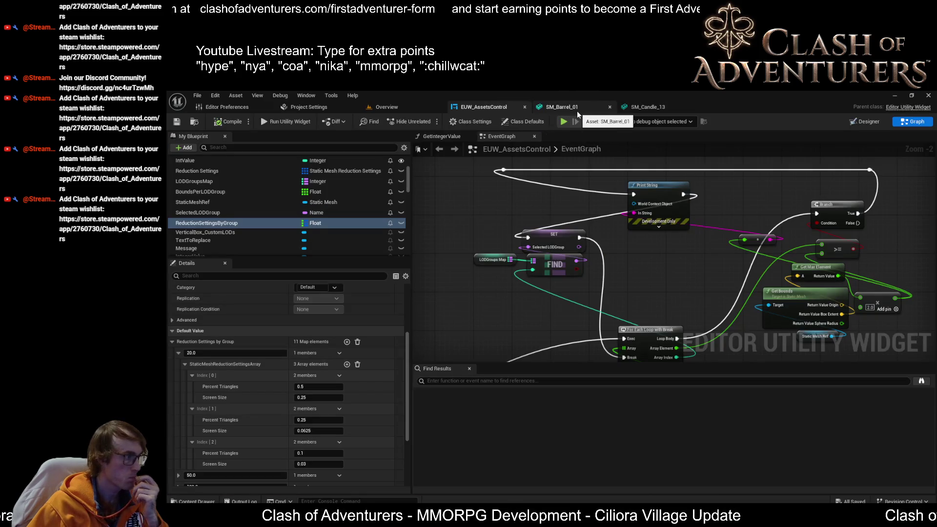
left_click(661, 109)
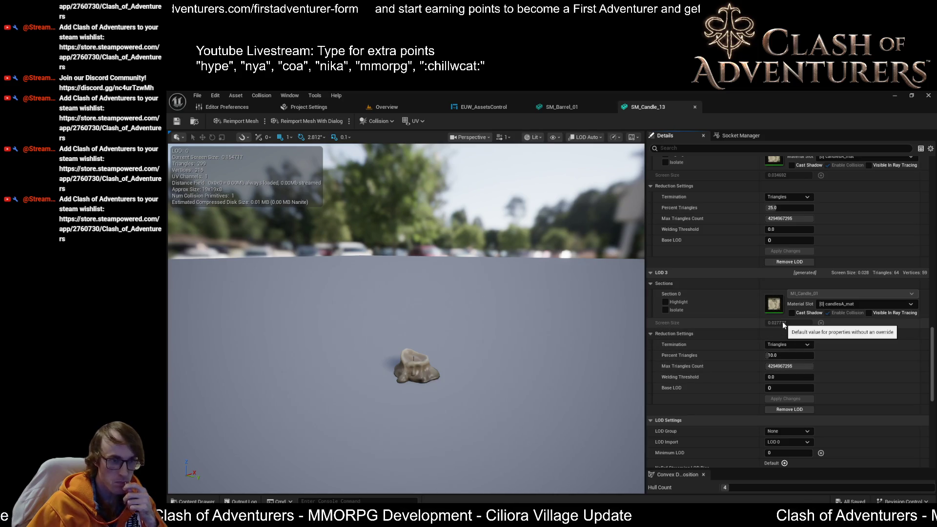
scroll(775, 337, "up", 5)
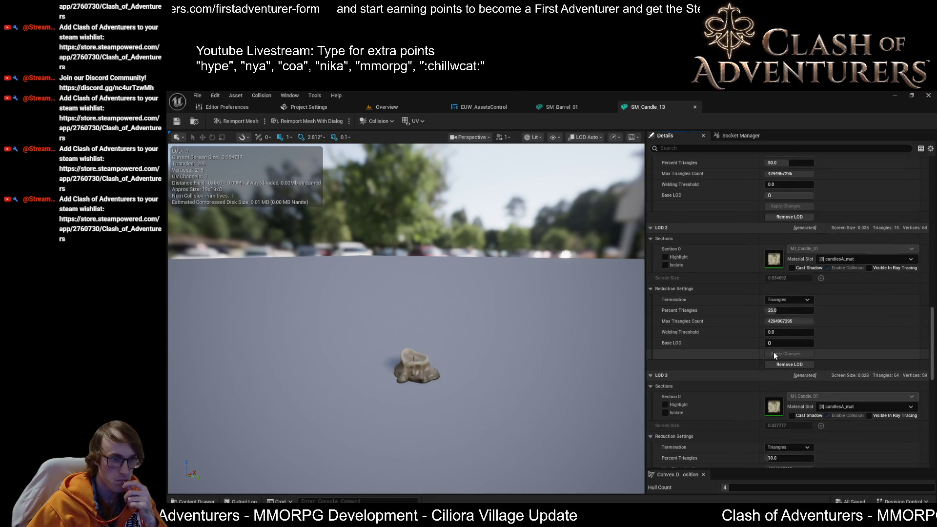
scroll(774, 353, "up", 4)
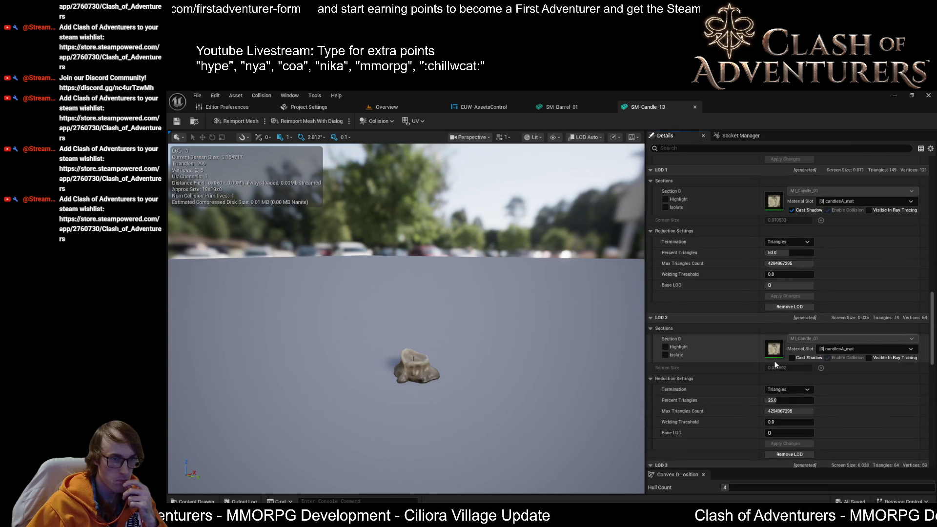
scroll(774, 361, "up", 2)
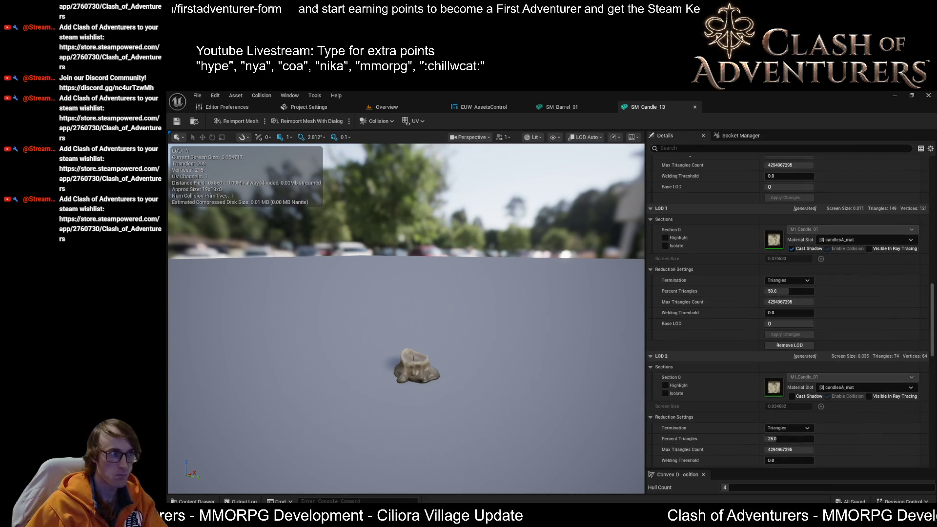
scroll(406, 341, "down", 10)
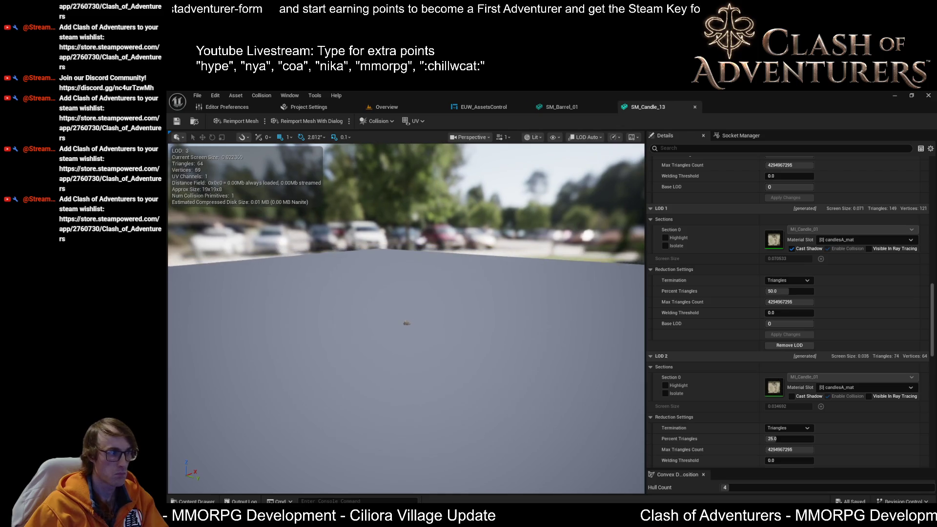
Orbit and zoom out on the candle, then preview it at LOD 1.
mouse_move(406, 342)
left_mouse_down()
mouse_move(423, 343)
mouse_move(359, 387)
left_mouse_up()
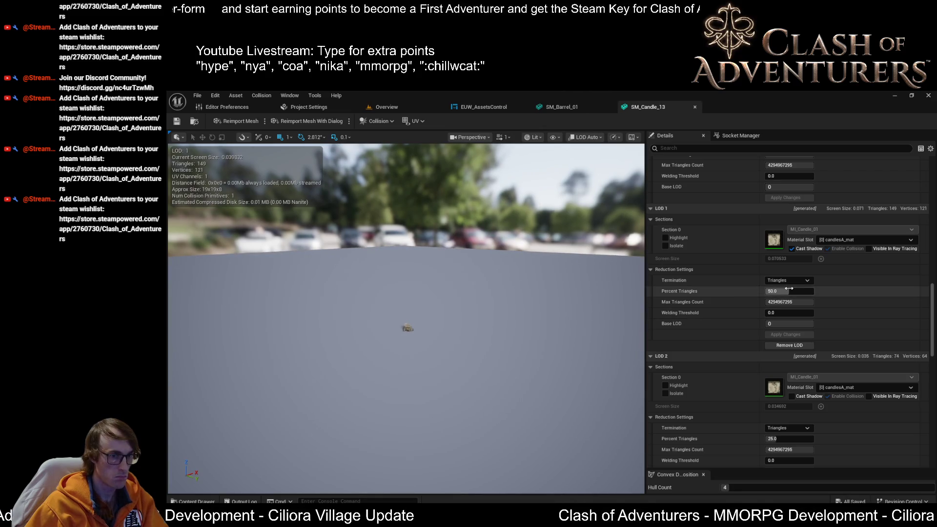
left_click_drag(487, 339, 458, 361)
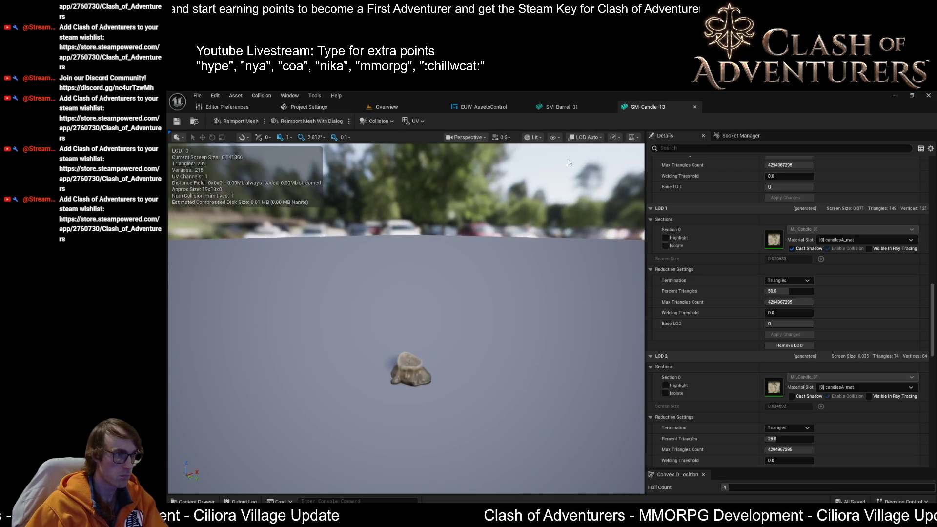
left_click(586, 137)
left_click(596, 176)
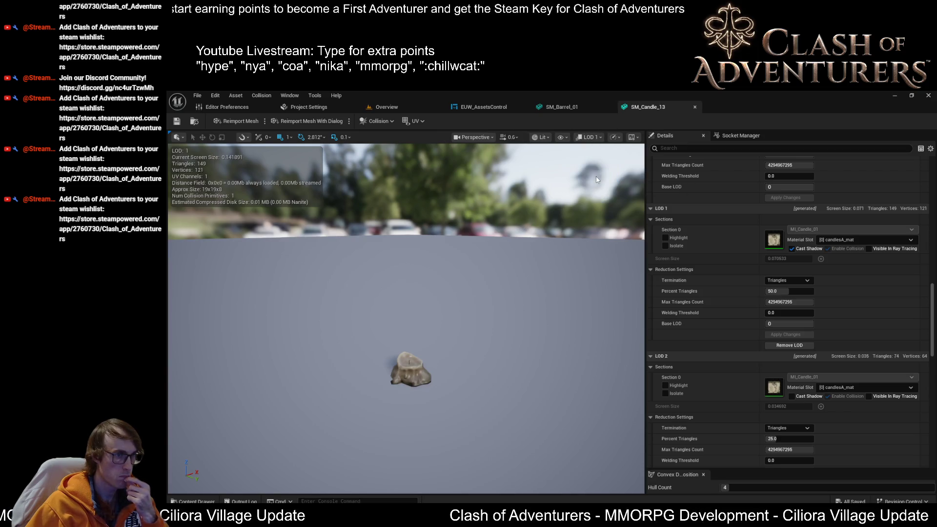
Return the preview to LOD Auto and bring up the SM_Barrel_01 mesh.
left_click(599, 138)
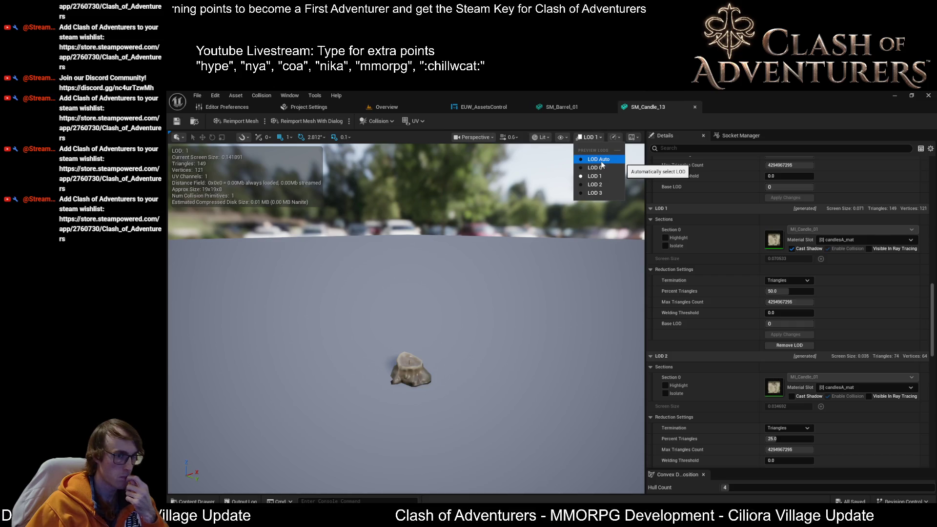
left_click(601, 163)
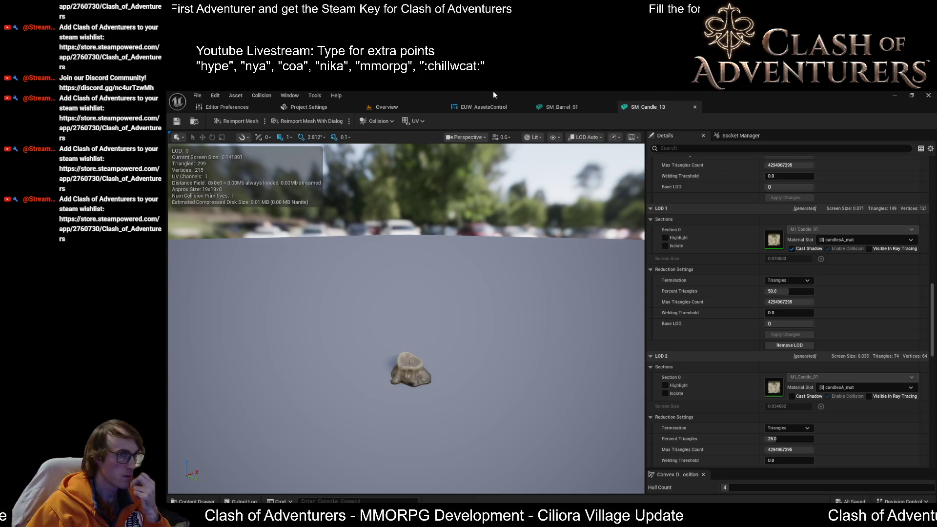
left_click(576, 107)
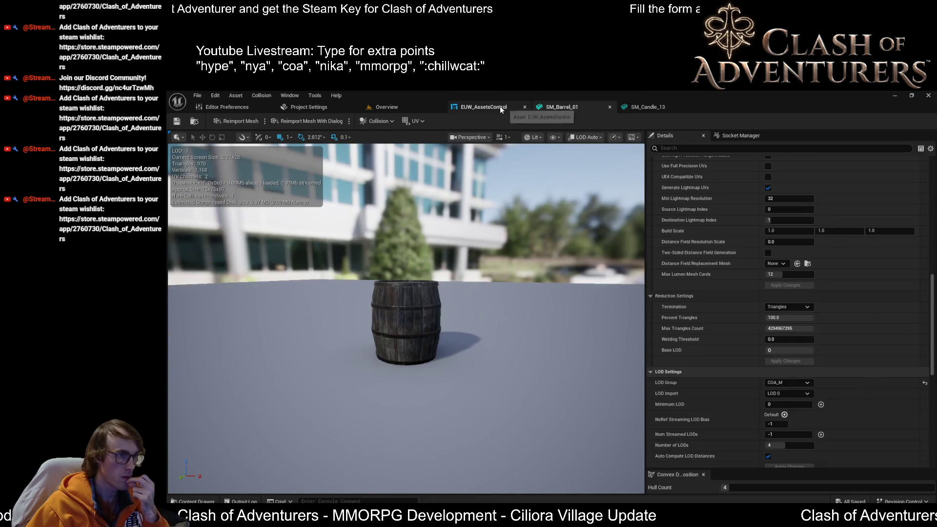
In EUW_AssetsControl's Default Value, collapse the 20.0 settings array and expand the empty 50.0 entry.
left_click(500, 107)
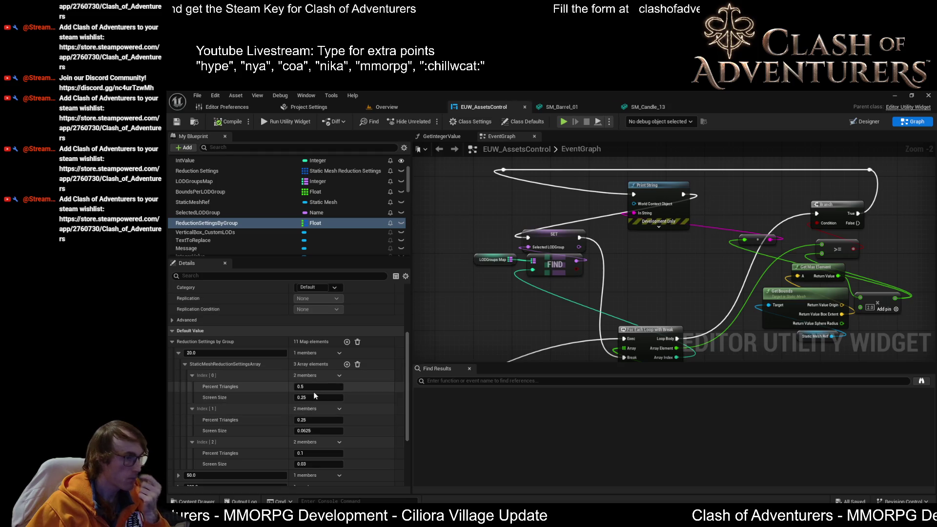
scroll(314, 392, "down", 1)
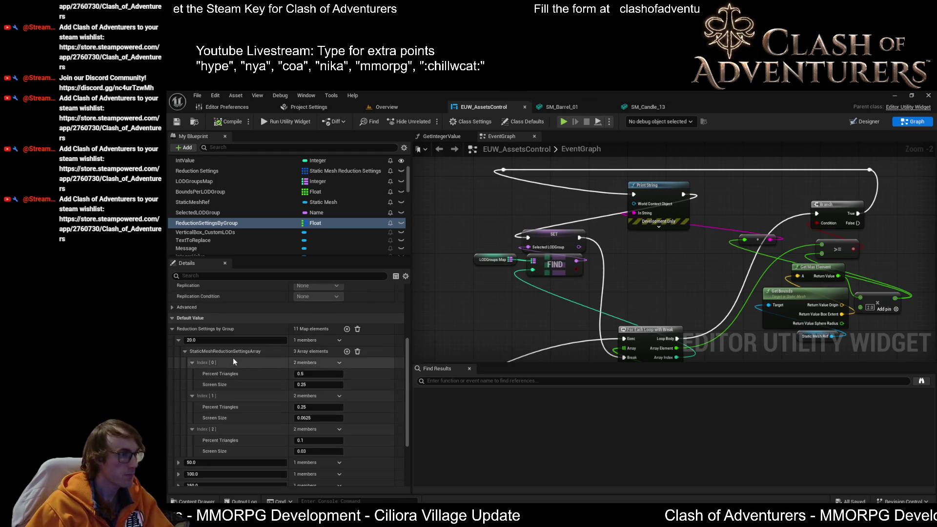
left_click(184, 351)
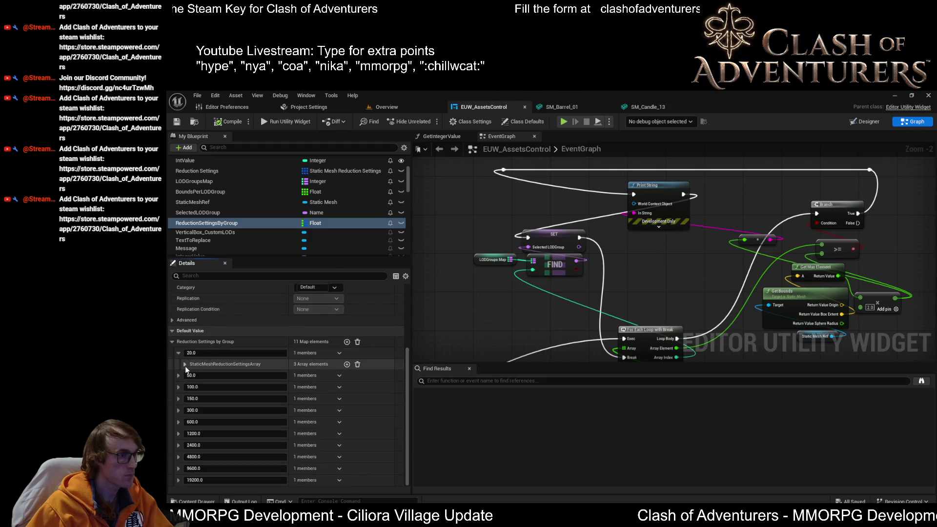
left_click(185, 365)
left_click(185, 364)
left_click(178, 376)
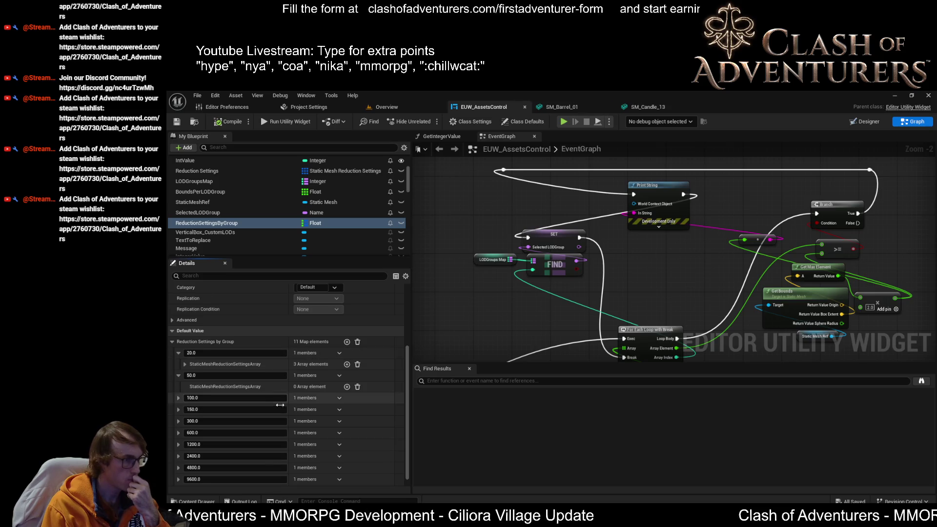
Expand the 20.0 array to show levels 0.5/0.25, 0.25/0.0625 and 0.1/0.03.
scroll(308, 414, "down", 1)
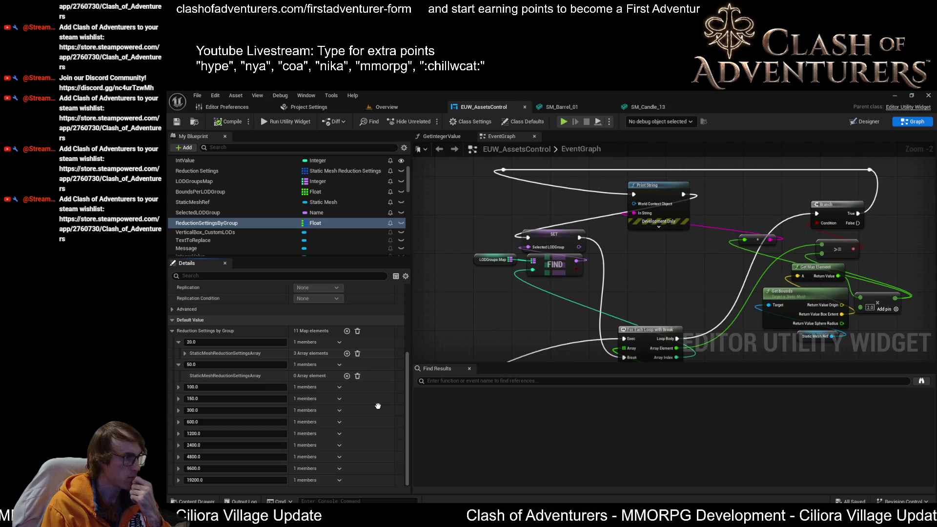
left_click(186, 354)
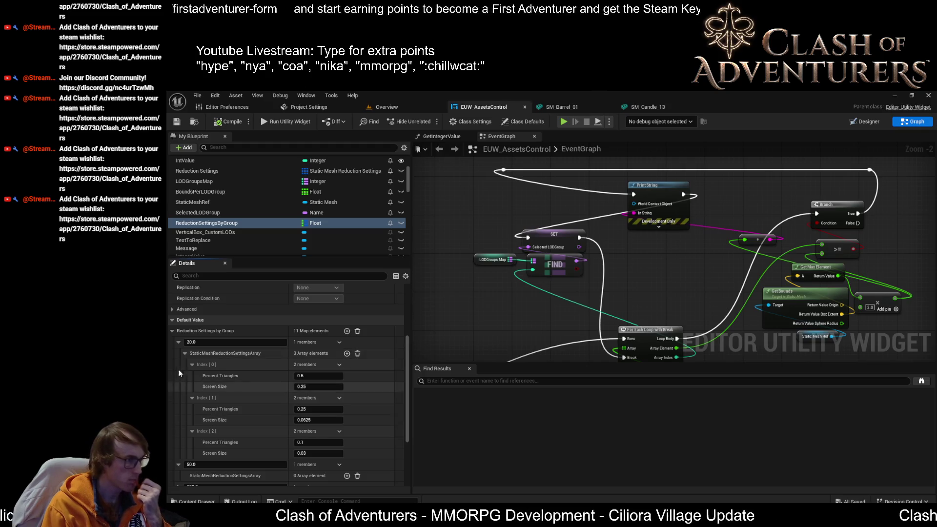
Add a fourth level, move it to the top, and set it to 1.0 triangles and 1.0 screen size.
left_click(347, 353)
scroll(212, 424, "down", 1)
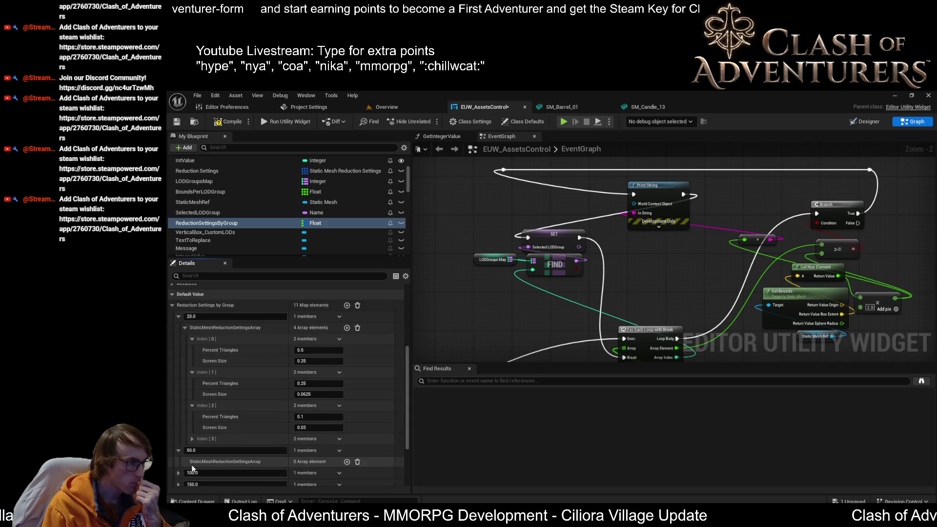
left_click(193, 439)
left_click_drag(186, 440, 191, 340)
left_click(317, 349)
type("1")
left_click(336, 361)
type("1")
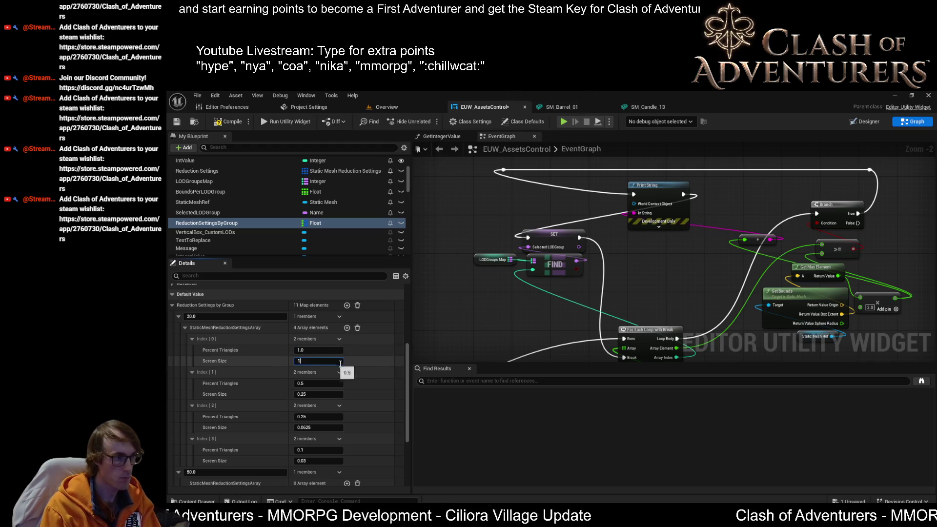
Return to the EUW_AssetsControl blueprint and save it.
left_click(245, 107)
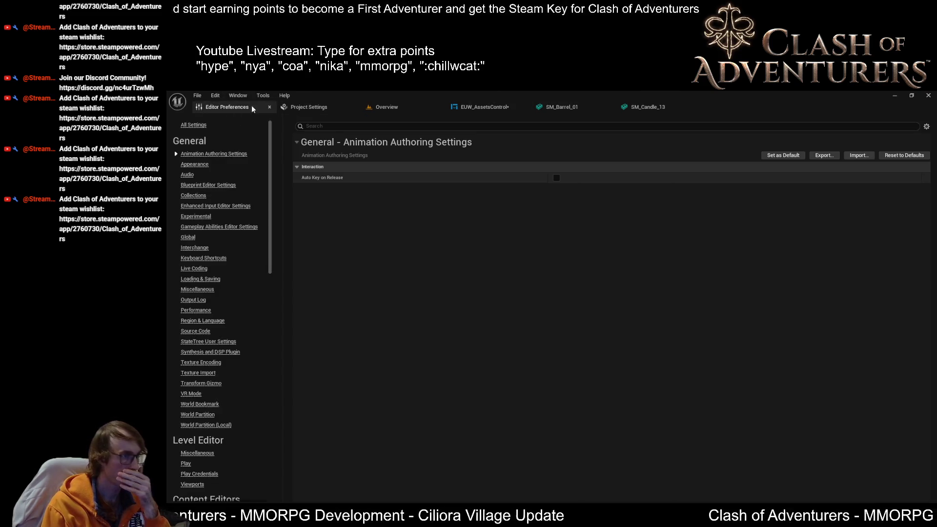
left_click(494, 106)
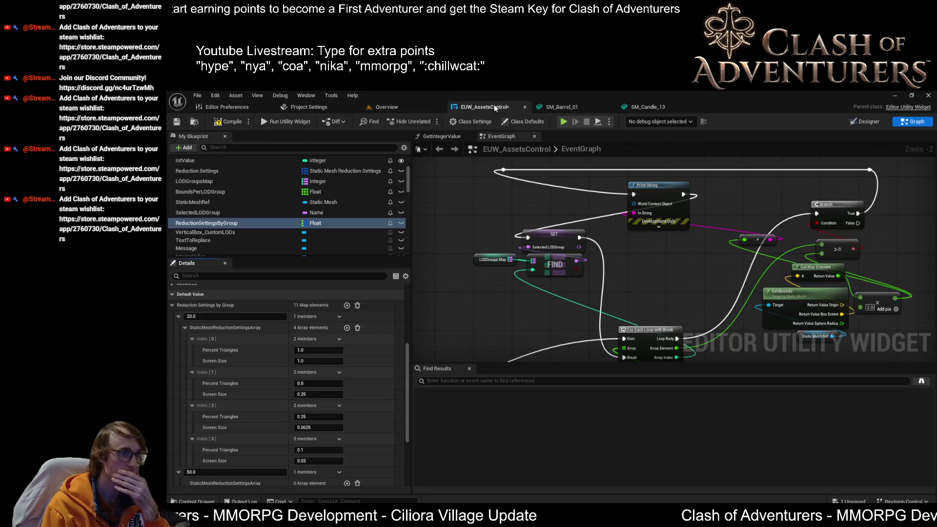
left_click(177, 122)
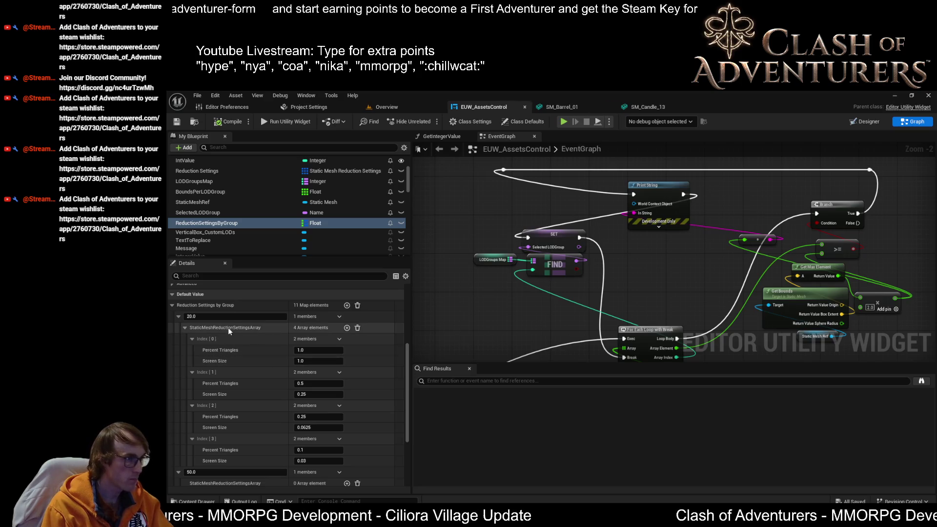
Commit 0.03125 as the Screen Size of the 20.0 group's last level.
key("ctrl+z")
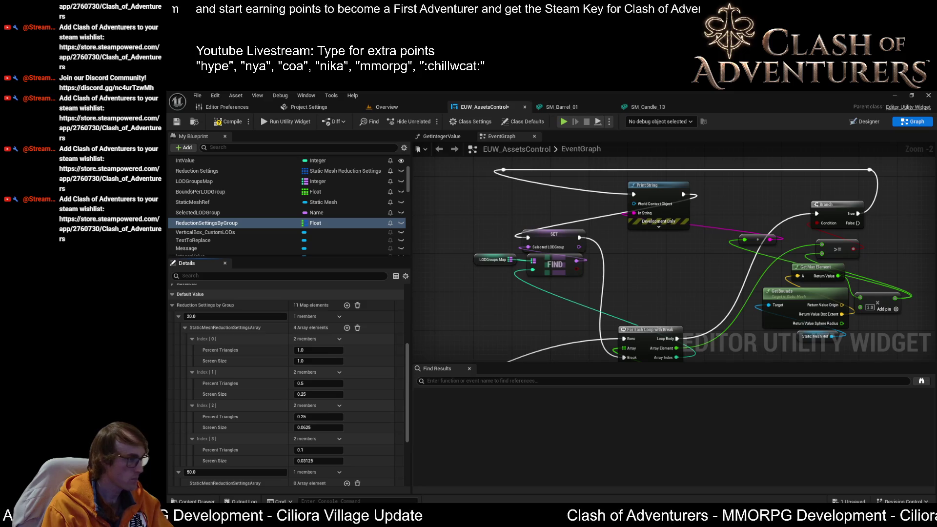
Paste the copied four levels into the 50.0 group and check their values.
scroll(220, 436, "down", 3)
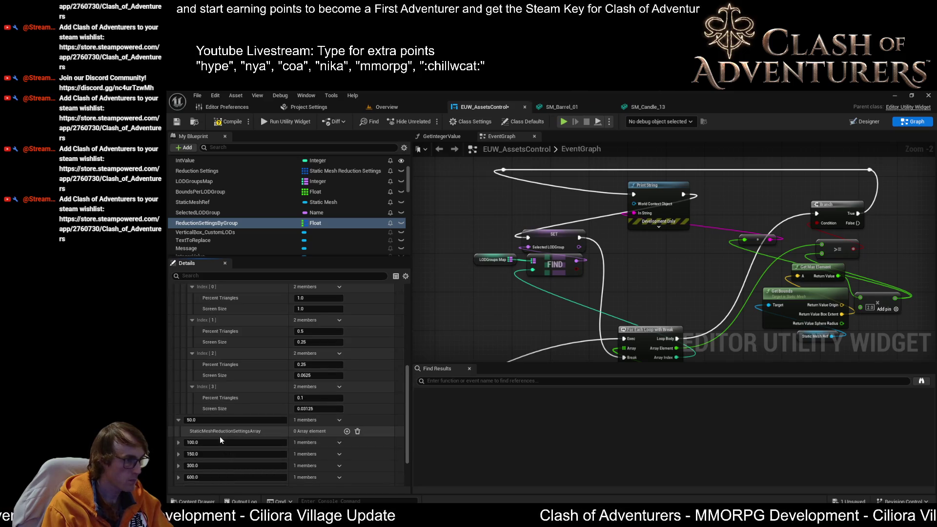
key("ctrl+v")
left_click(185, 432)
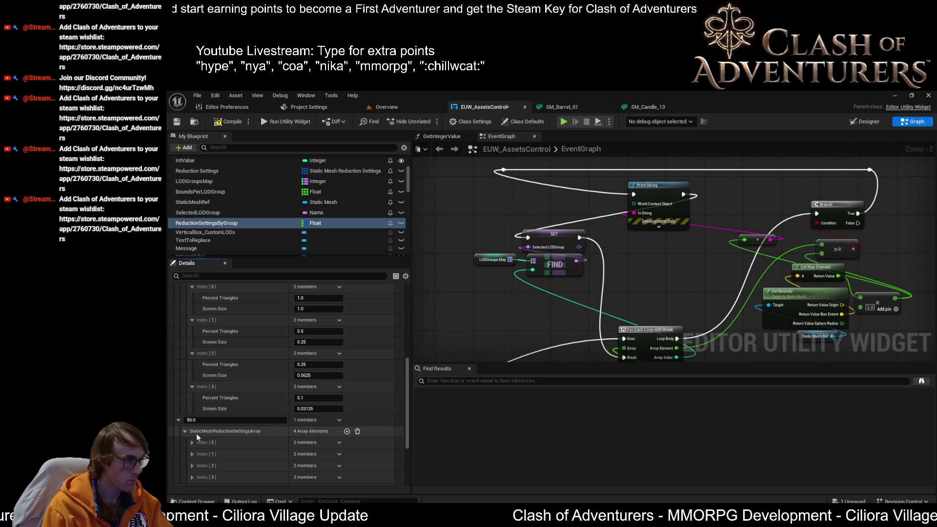
scroll(195, 437, "down", 1)
left_click(185, 405, "shift")
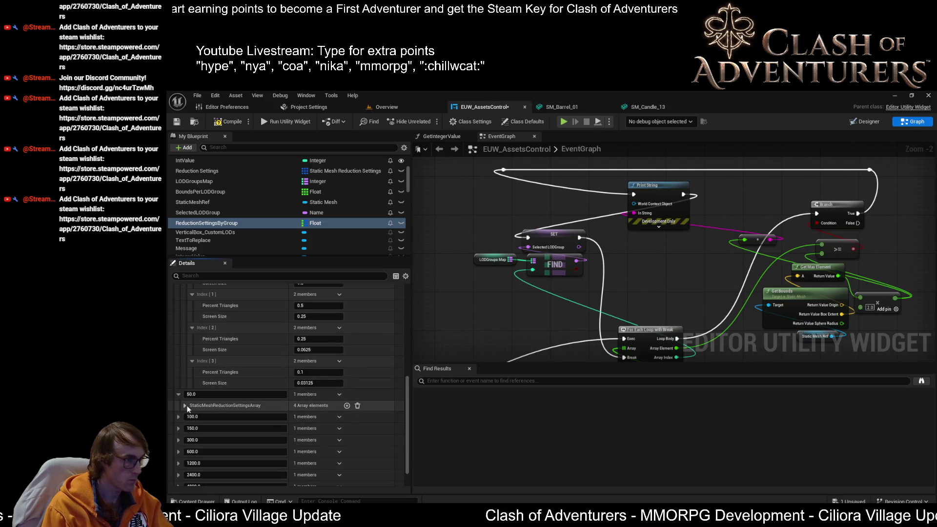
scroll(207, 406, "down", 2)
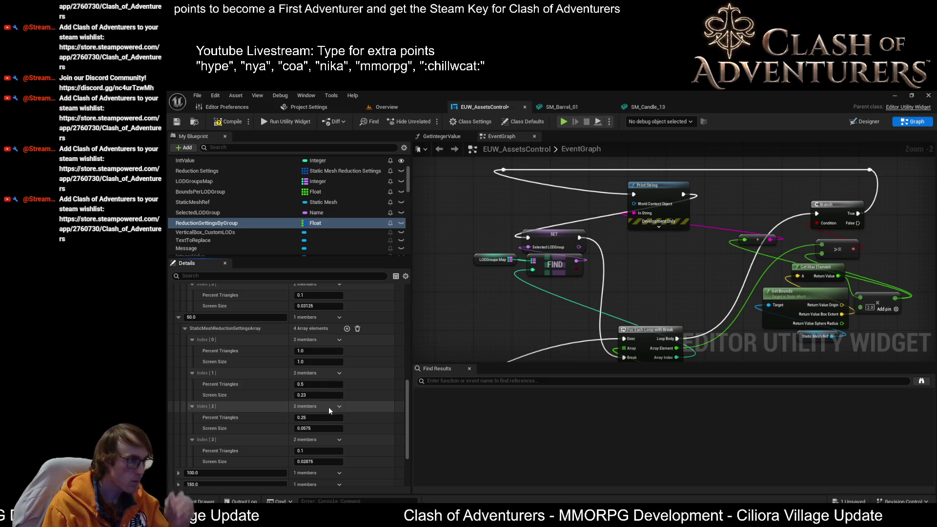
scroll(329, 407, "down", 2)
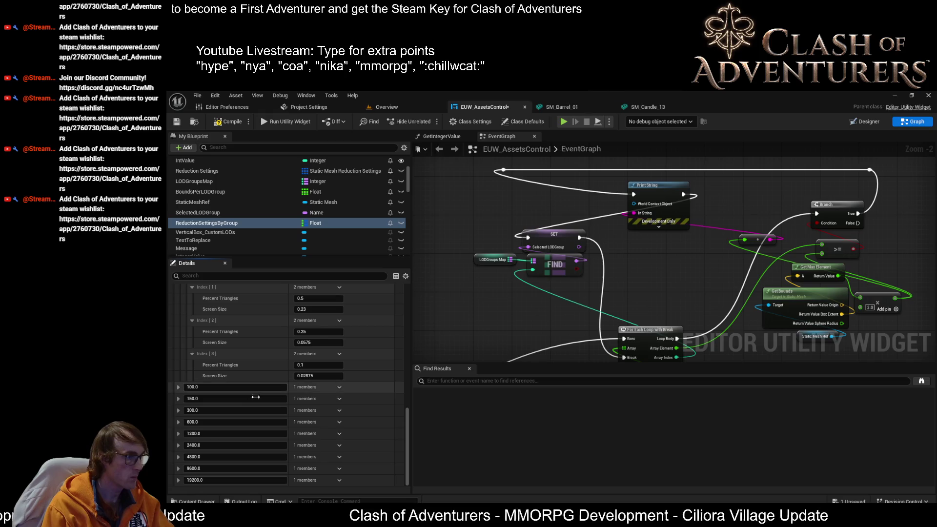
scroll(196, 379, "up", 1)
scroll(195, 362, "down", 1)
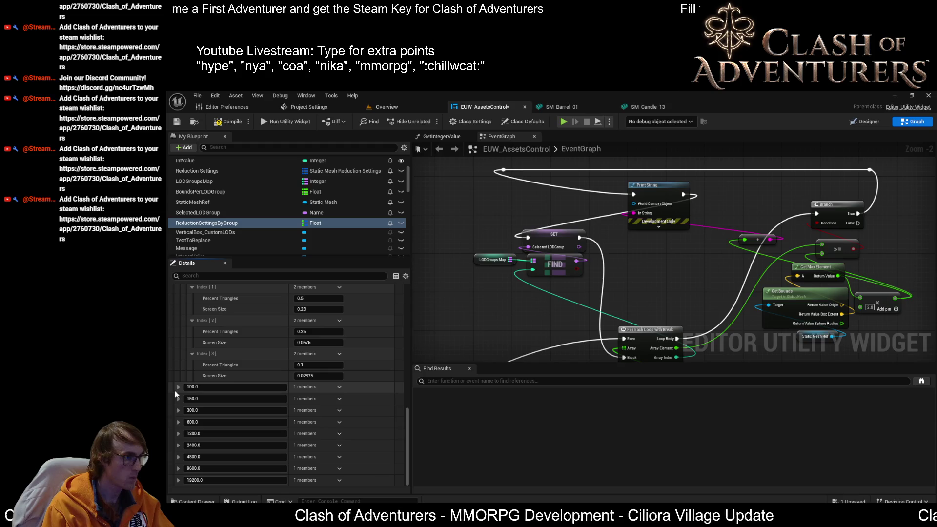
Paste the levels into the 150.0, 300.0 and 600.0 groups.
left_click(178, 388)
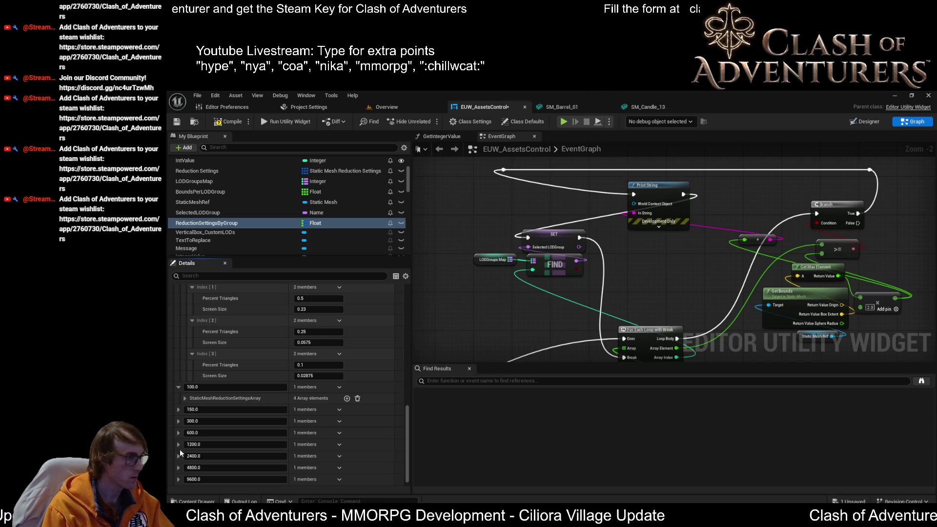
left_click(178, 410)
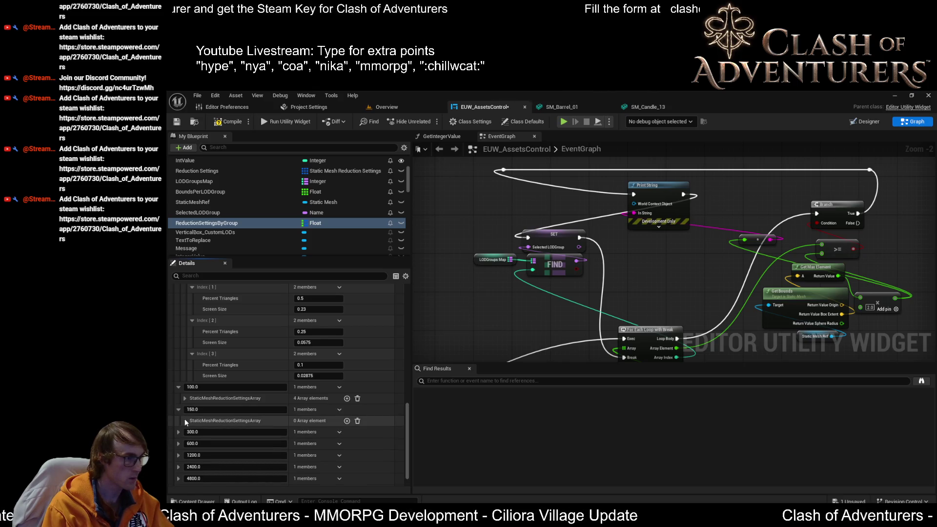
key("ctrl+v")
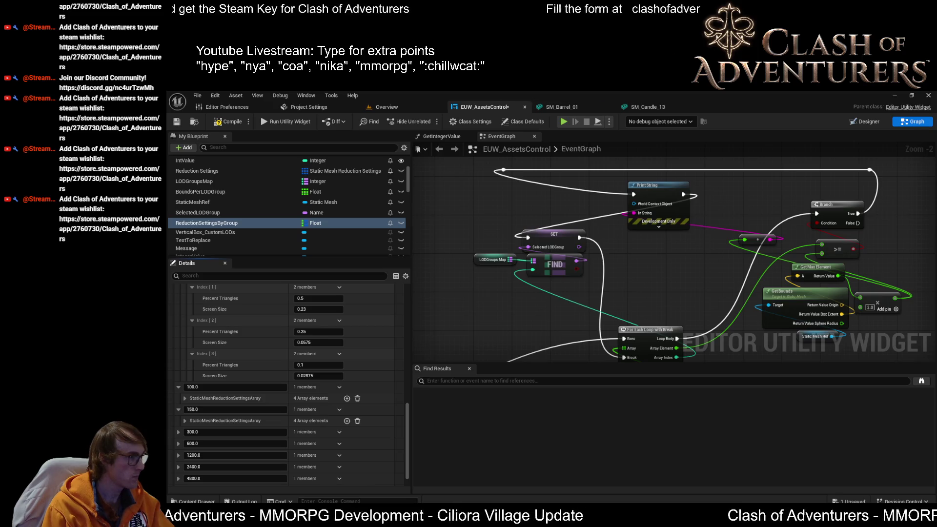
left_click(179, 432)
key("ctrl+v")
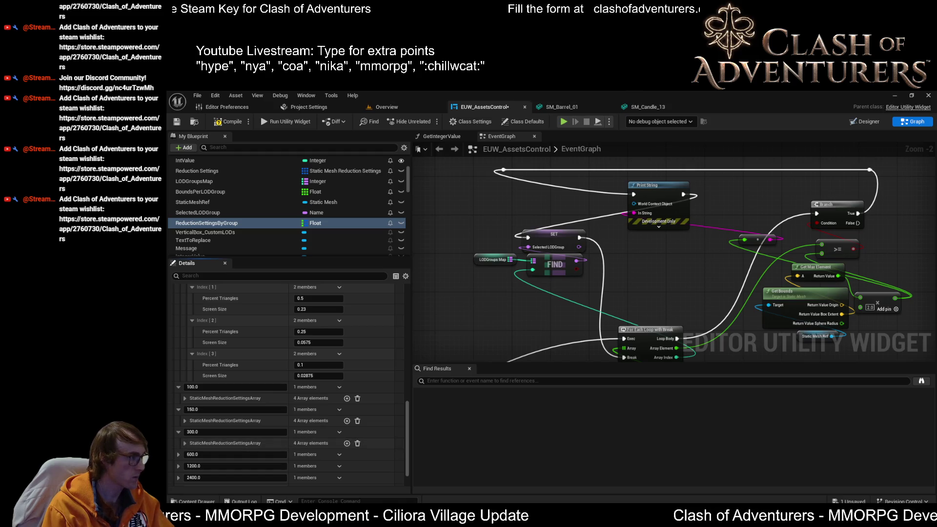
left_click(177, 455)
scroll(192, 451, "down", 2)
key("ctrl+v")
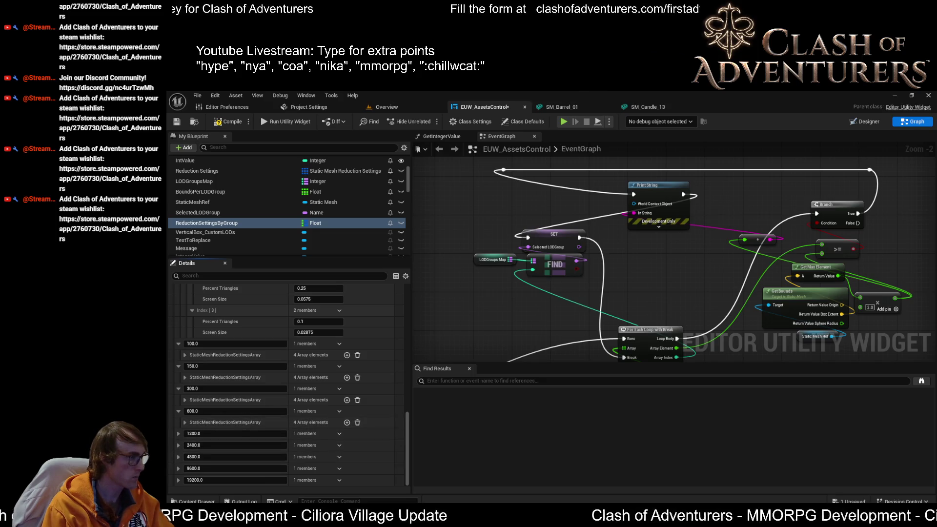
Paste the levels into the 1200.0, 2400.0 and 4800.0 groups.
left_click(179, 433)
key("ctrl+v")
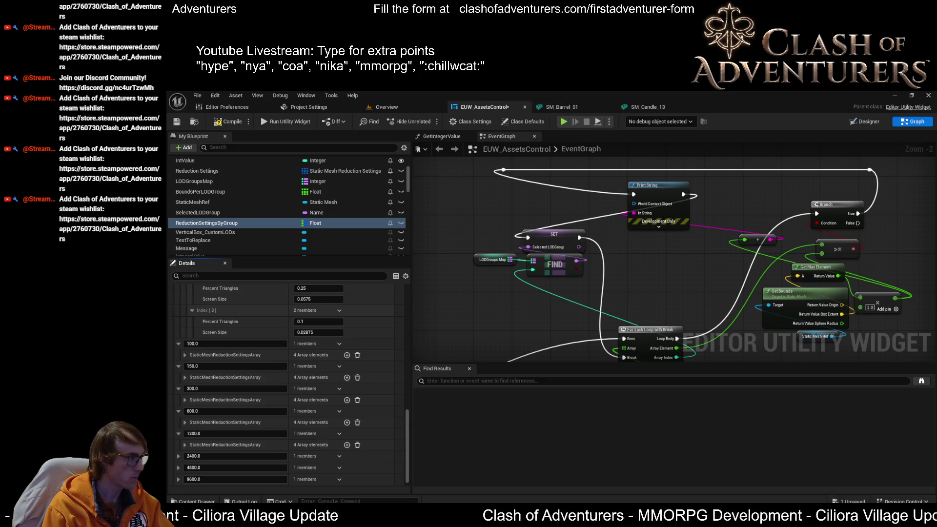
left_click(178, 456)
scroll(195, 443, "down", 1)
key("ctrl+v")
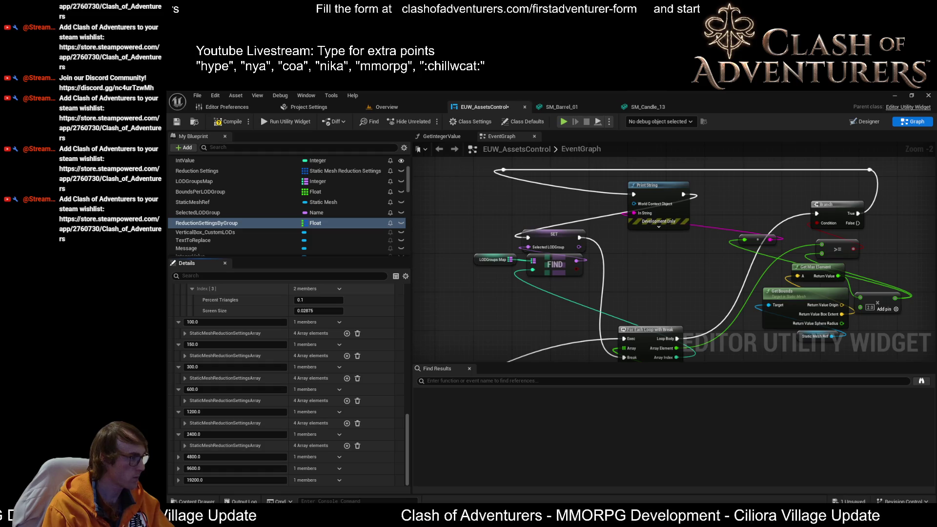
left_click(177, 458)
key("ctrl+v")
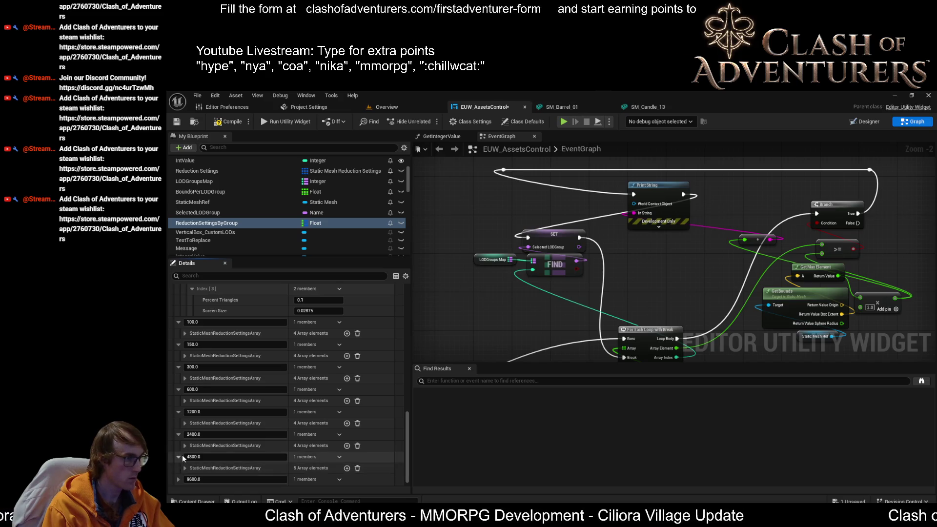
Paste the levels into the 19200.0 group, then compile and save the widget.
scroll(183, 458, "down", 1)
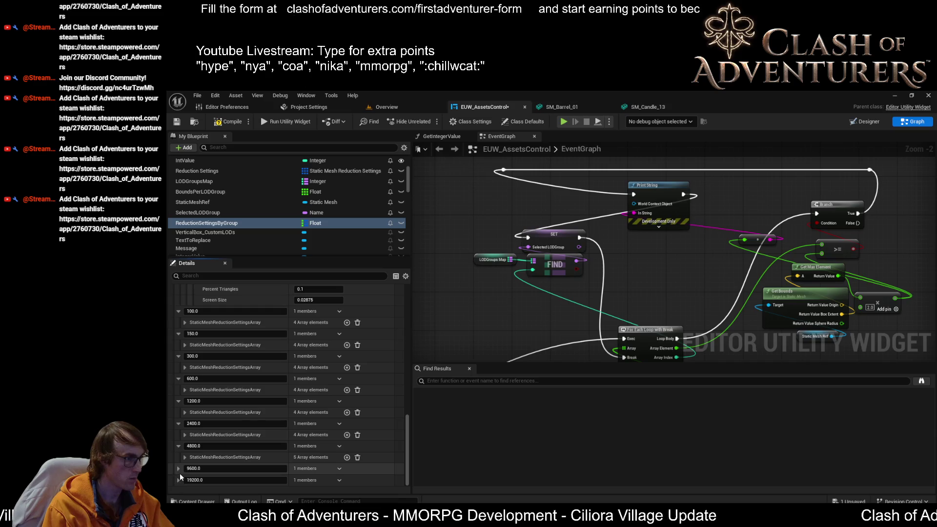
left_click(178, 468)
scroll(183, 466, "down", 1)
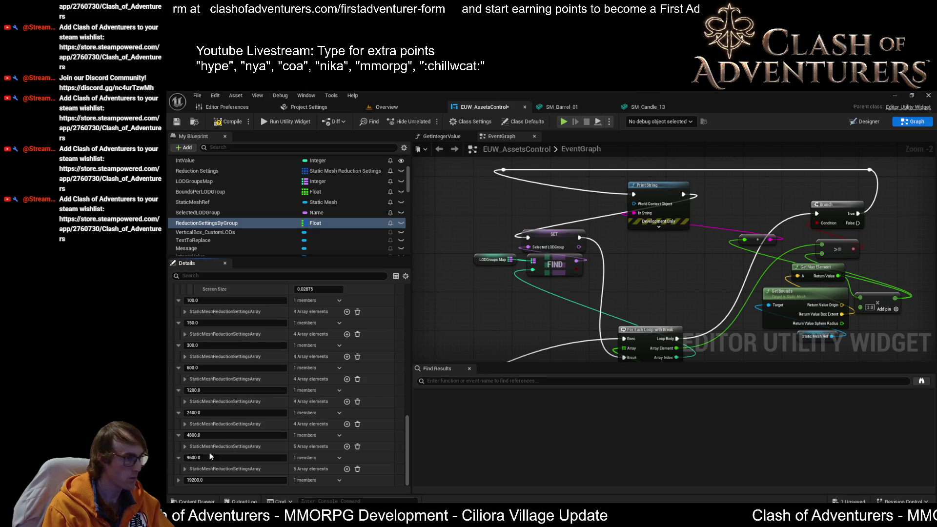
left_click(179, 480)
key("ctrl+v")
left_click(228, 125)
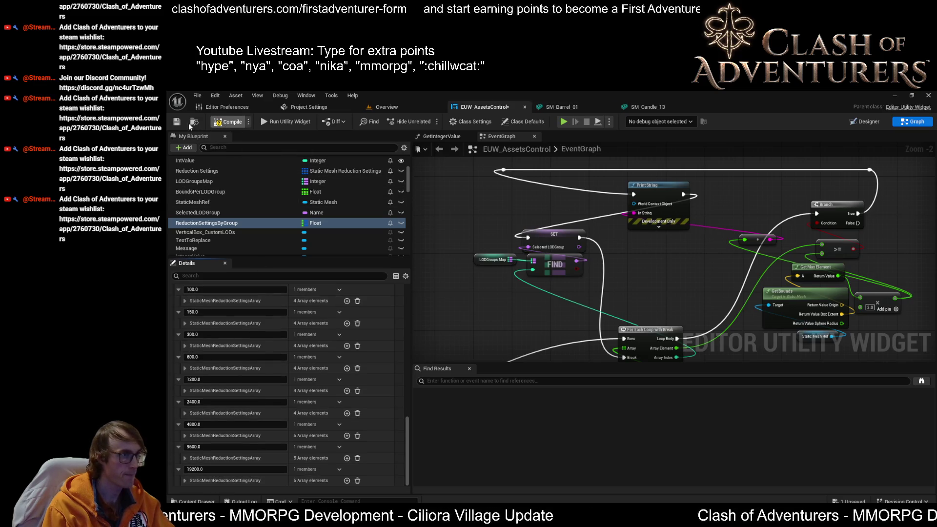
left_click(181, 122)
Place a ReductionSettingsByGroup getter node in the EventGraph.
scroll(385, 388, "up", 3)
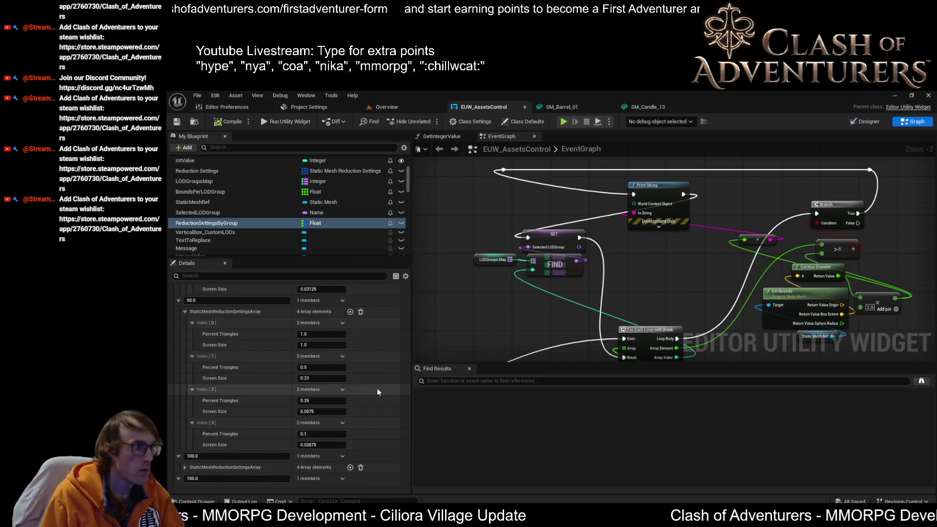
scroll(379, 388, "up", 5)
scroll(362, 394, "up", 2)
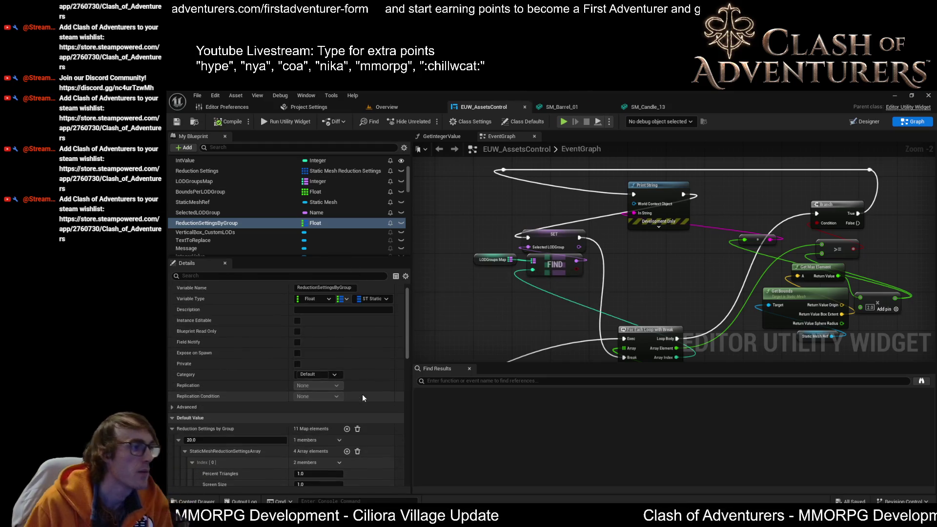
left_click_drag(623, 310, 557, 306)
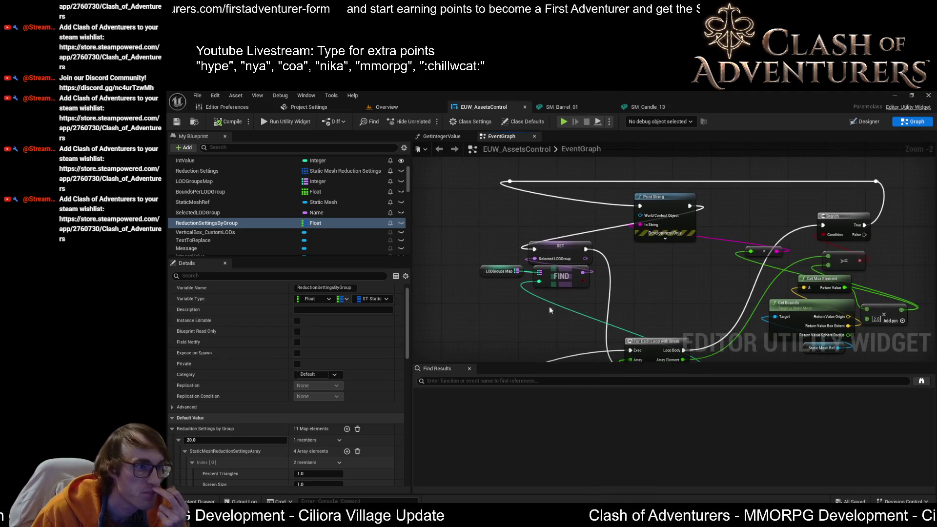
scroll(244, 229, "up", 1)
mouse_move(213, 235)
left_mouse_down()
mouse_move(514, 251)
mouse_move(499, 218)
mouse_move(528, 218)
mouse_move(654, 239)
mouse_move(651, 275)
left_mouse_up()
left_click(703, 291)
Attach a FIND node to the map's output and move both nodes left.
scroll(713, 294, "up", 2)
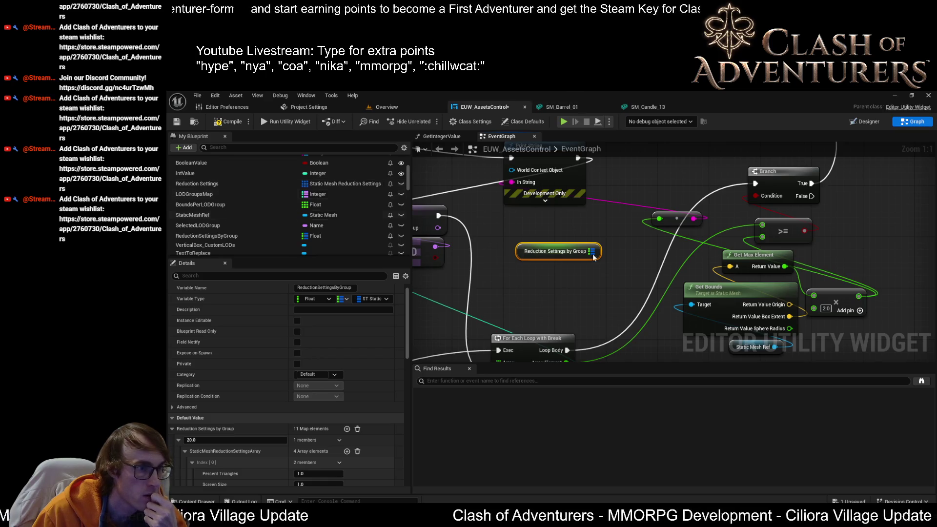
mouse_move(592, 251)
left_mouse_down()
mouse_move(624, 255)
mouse_move(552, 216)
left_mouse_up()
type("find")
key("Return")
left_click_drag(478, 258, 527, 279)
mouse_move(714, 224)
left_mouse_down()
mouse_move(701, 268)
mouse_move(685, 278)
mouse_move(715, 323)
left_mouse_up()
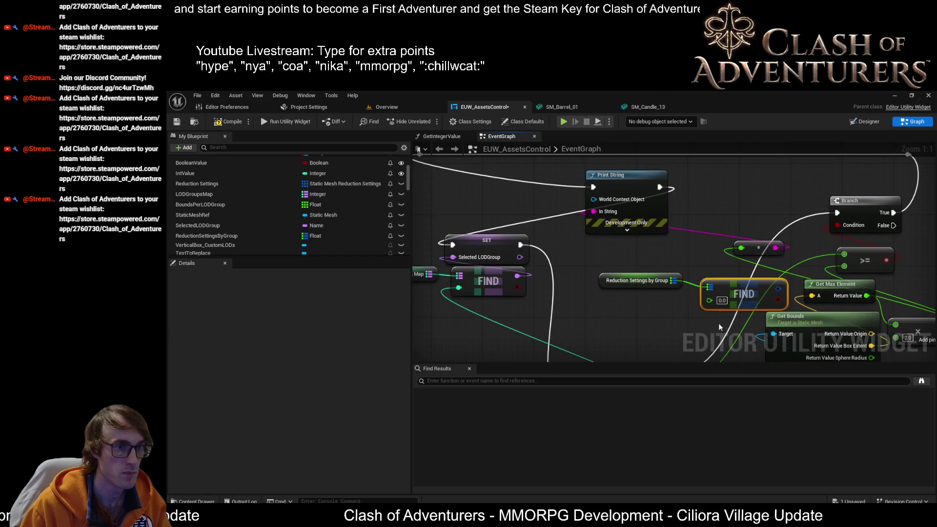
mouse_move(731, 287)
left_mouse_down()
mouse_move(657, 271)
mouse_move(652, 288)
mouse_move(686, 281)
left_mouse_up()
Delete the Print String node and the old SET, LODGroups Map and FIND nodes.
left_click(616, 232)
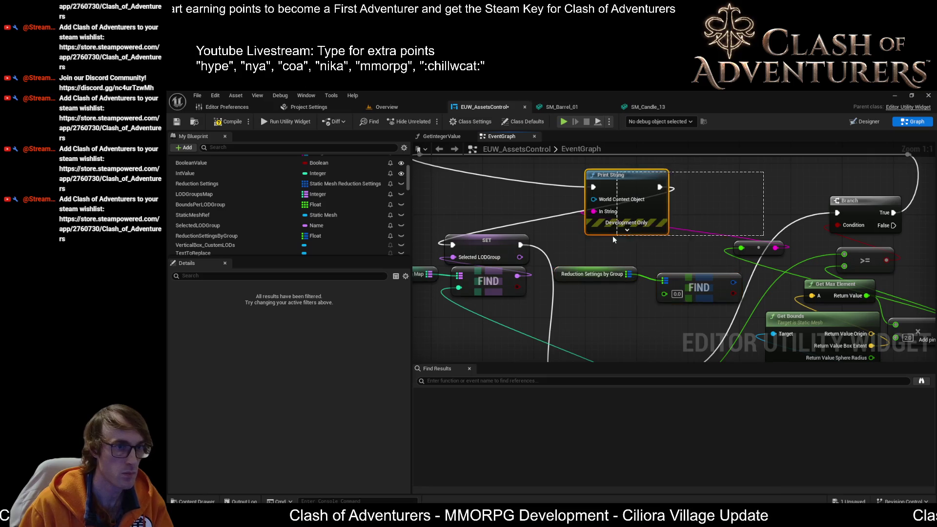
key("Delete")
mouse_move(594, 242)
left_mouse_down()
mouse_move(676, 223)
mouse_move(550, 261)
left_mouse_up()
scroll(675, 222, "down", 1)
key("Delete")
Position the Reduction Settings by Group getter just above its FIND node.
mouse_move(847, 222)
left_mouse_down()
mouse_move(783, 227)
mouse_move(683, 266)
left_mouse_up()
mouse_move(740, 264)
left_mouse_down()
mouse_move(737, 239)
mouse_move(729, 245)
left_mouse_up()
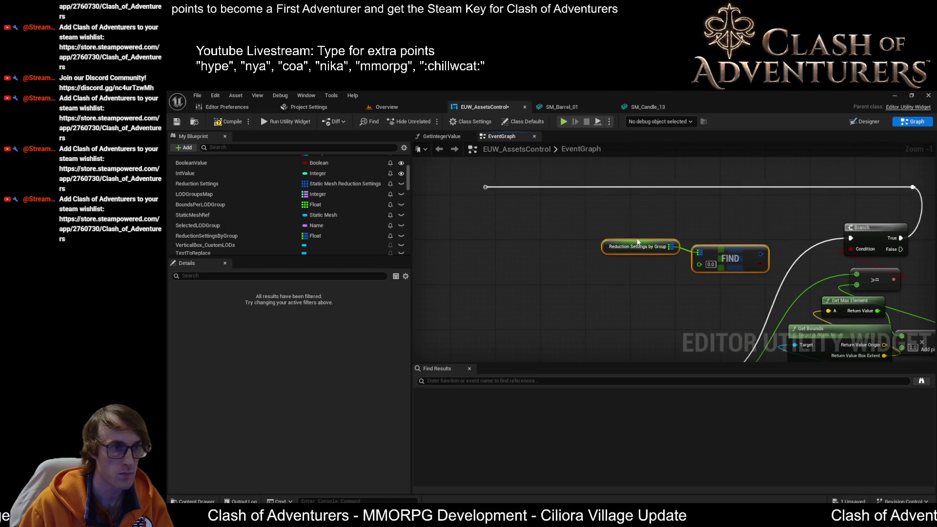
left_click_drag(612, 255, 693, 244)
left_click_drag(733, 280, 709, 218)
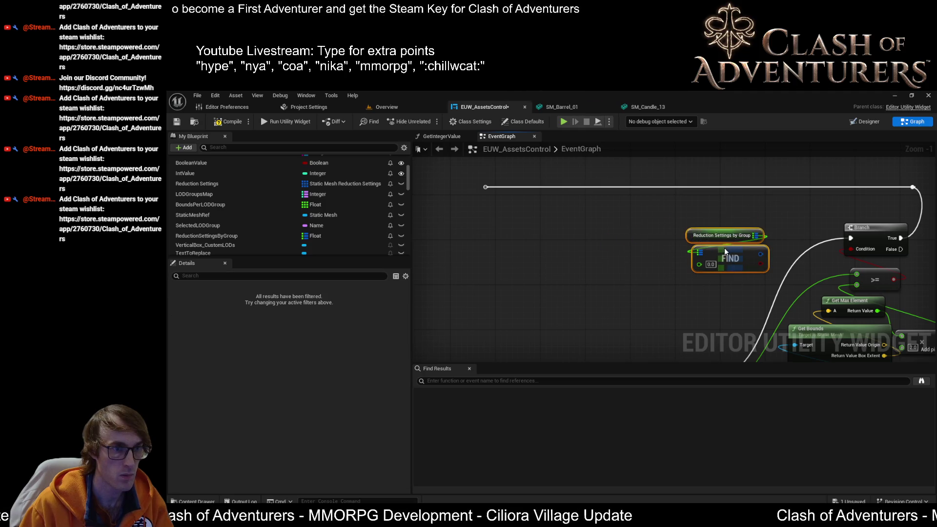
left_click_drag(709, 269, 630, 269)
scroll(629, 270, "up", 1)
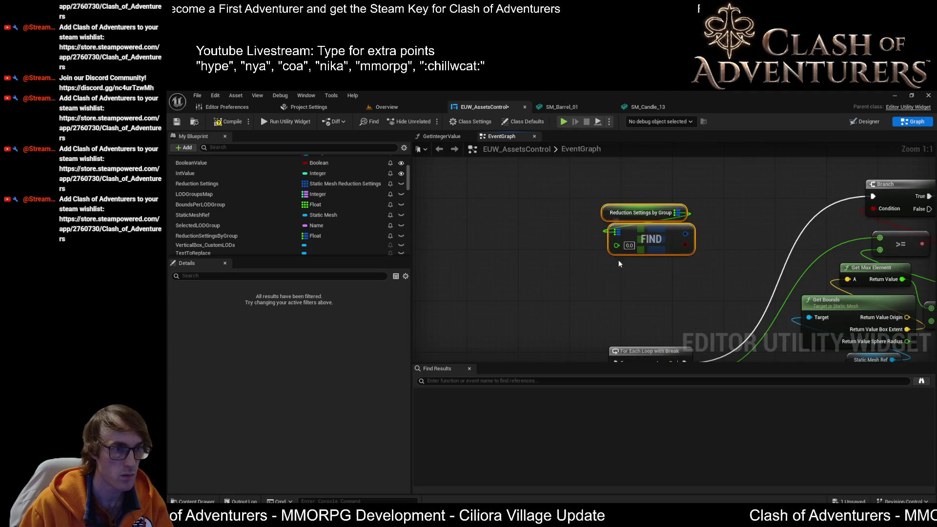
scroll(624, 252, "down", 1)
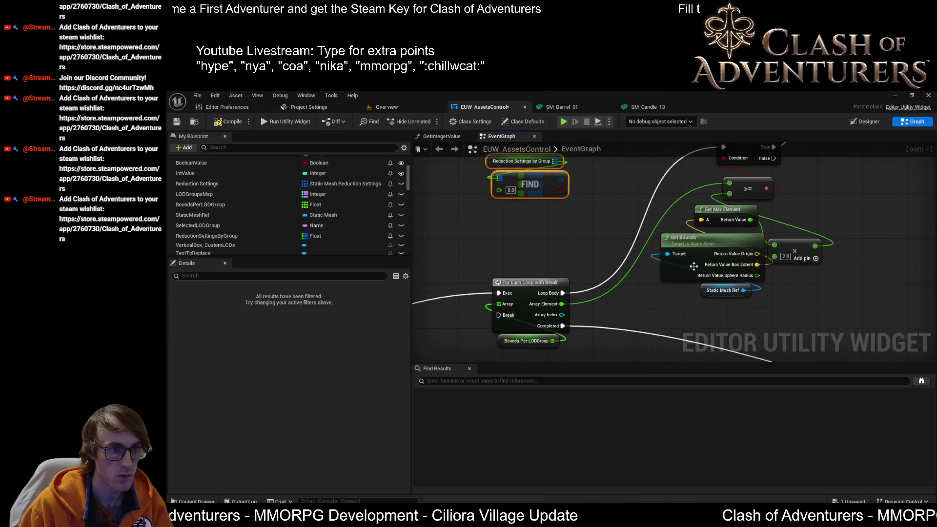
left_click_drag(695, 266, 713, 293)
left_click_drag(788, 270, 808, 271)
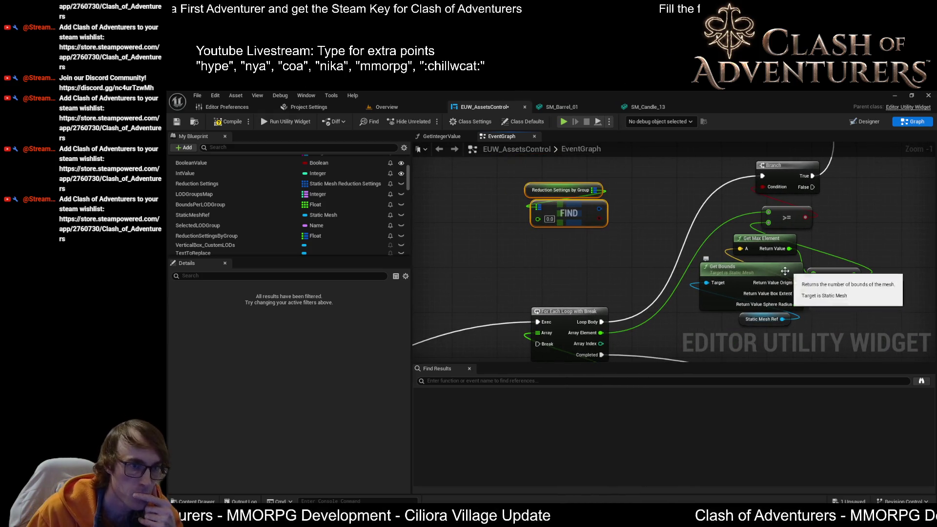
mouse_move(605, 308)
left_mouse_down()
mouse_move(608, 273)
mouse_move(617, 313)
mouse_move(603, 257)
left_mouse_up()
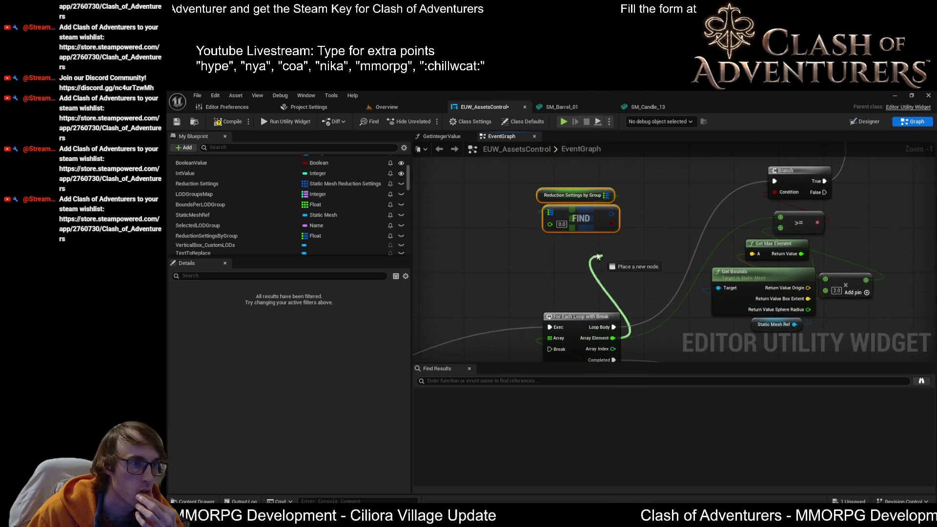
Connect the For Each Loop's Array Element to the FIND node's key input.
left_click_drag(552, 230, 551, 227)
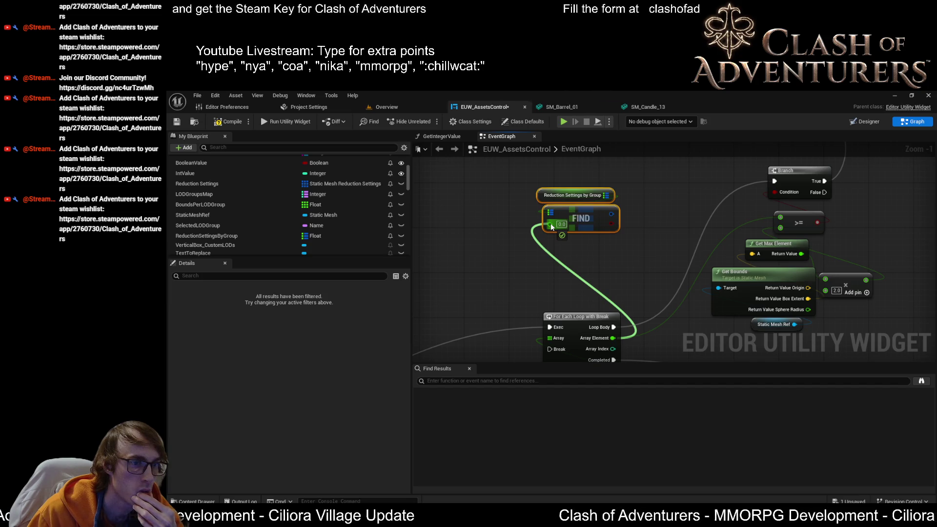
left_click_drag(551, 227, 552, 228)
scroll(623, 220, "down", 2)
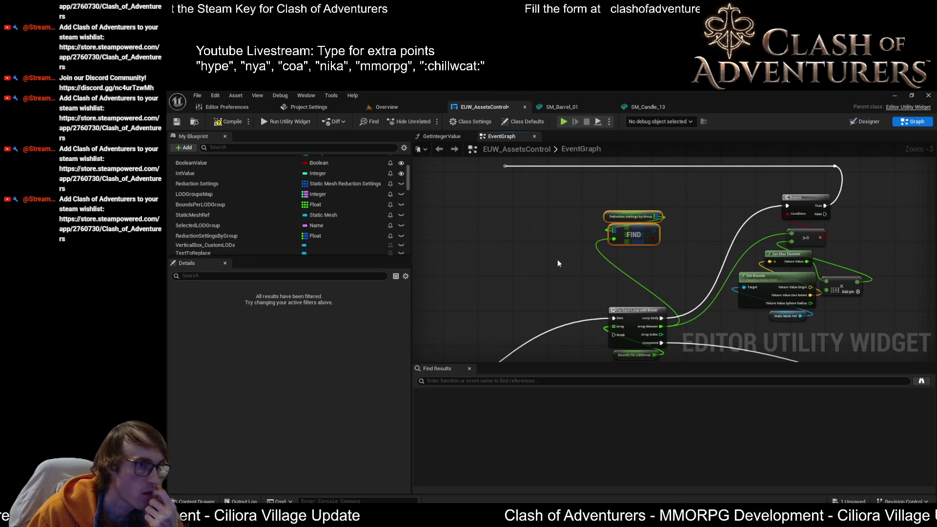
scroll(620, 274, "up", 2)
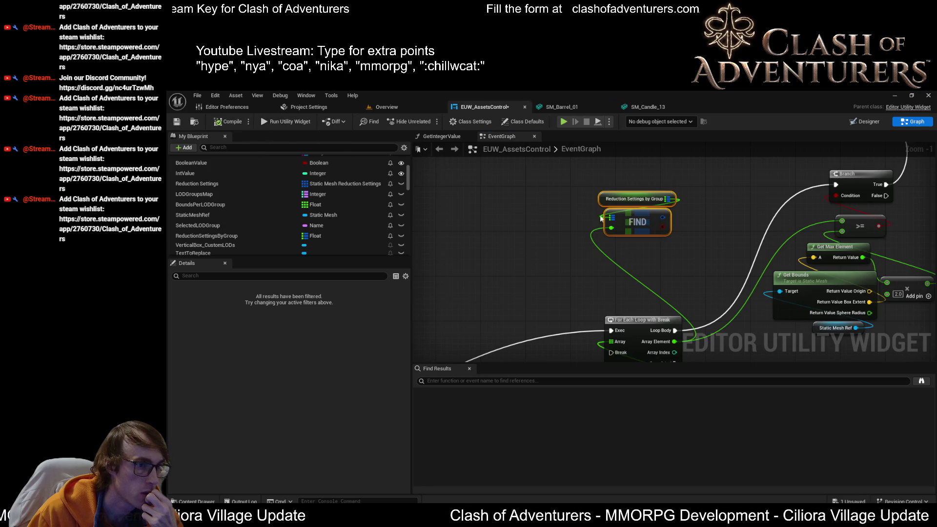
scroll(780, 254, "down", 2)
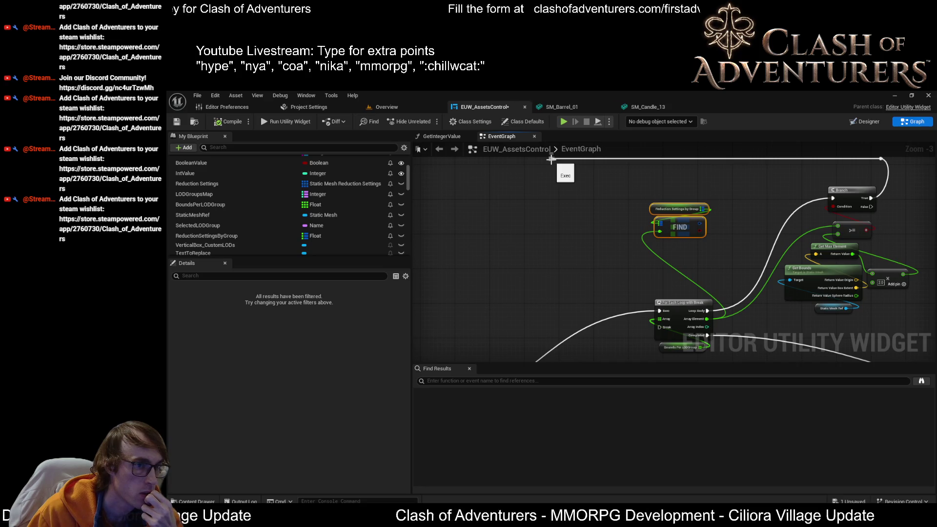
Drop the Reduction Settings variable into the graph near the FIND node.
left_click_drag(552, 159, 547, 163)
left_click_drag(526, 258, 526, 257)
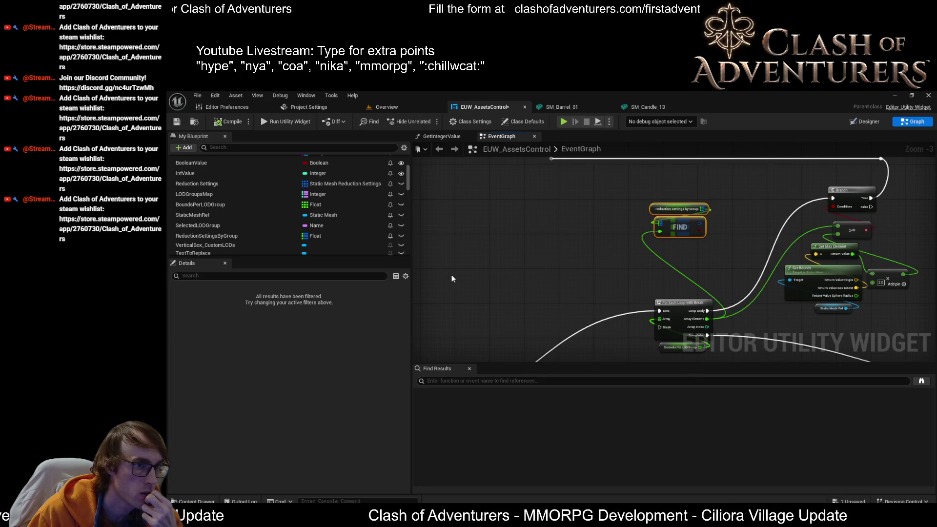
scroll(285, 196, "up", 2)
left_click_drag(200, 210, 428, 232)
left_click_drag(545, 205, 568, 231)
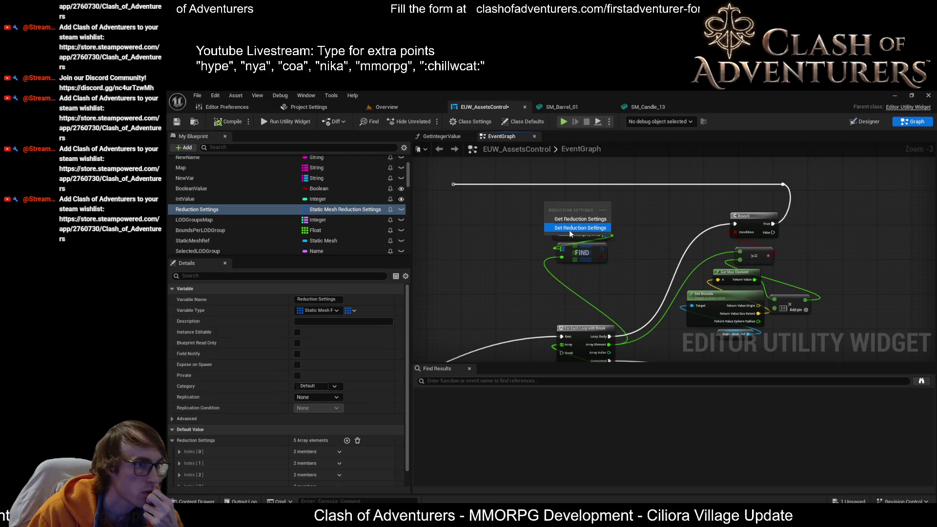
Add a SET Reduction Settings node and move the Reduction Settings by Group variable below FIND.
left_click(569, 230)
scroll(566, 219, "up", 3)
right_click(479, 239)
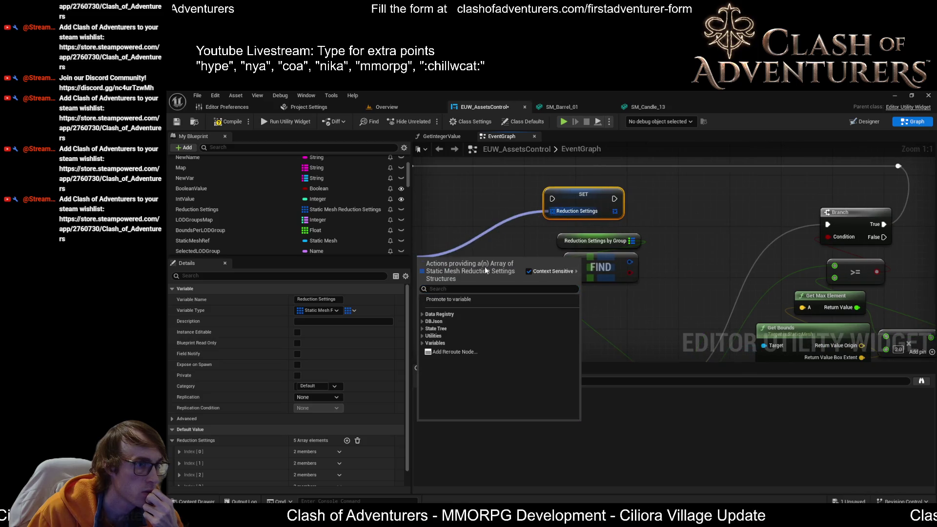
mouse_move(542, 200)
left_mouse_down()
mouse_move(672, 222)
mouse_move(577, 261)
mouse_move(569, 299)
left_mouse_up()
left_click_drag(680, 287, 622, 197)
left_click_drag(659, 236, 599, 163)
mouse_move(640, 192)
left_mouse_down()
mouse_move(512, 267)
mouse_move(522, 258)
mouse_move(494, 291)
left_mouse_up()
left_click(491, 239)
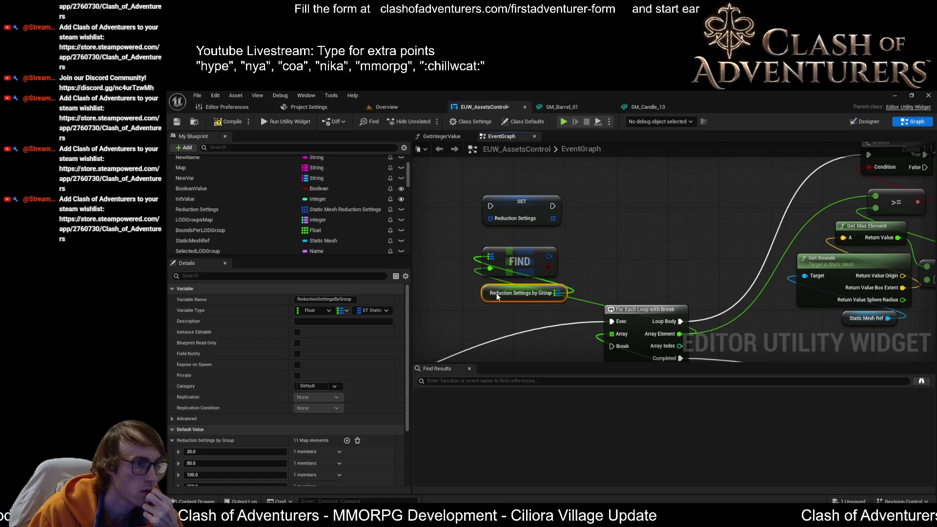
Show the map's entries in Details, expanding the 20.0 entry and its reduction settings array.
mouse_move(549, 256)
left_mouse_down()
mouse_move(858, 217)
mouse_move(568, 252)
mouse_move(589, 243)
left_mouse_up()
left_click(576, 232)
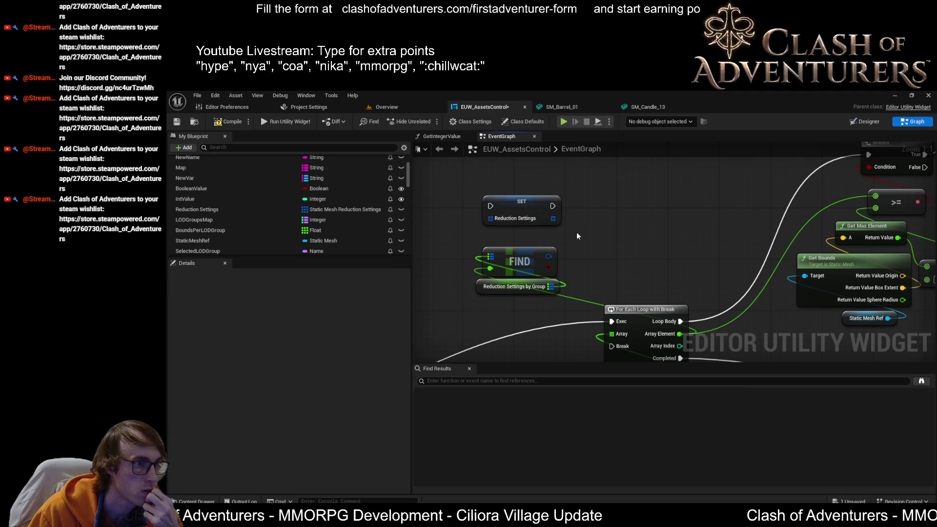
left_click(512, 261)
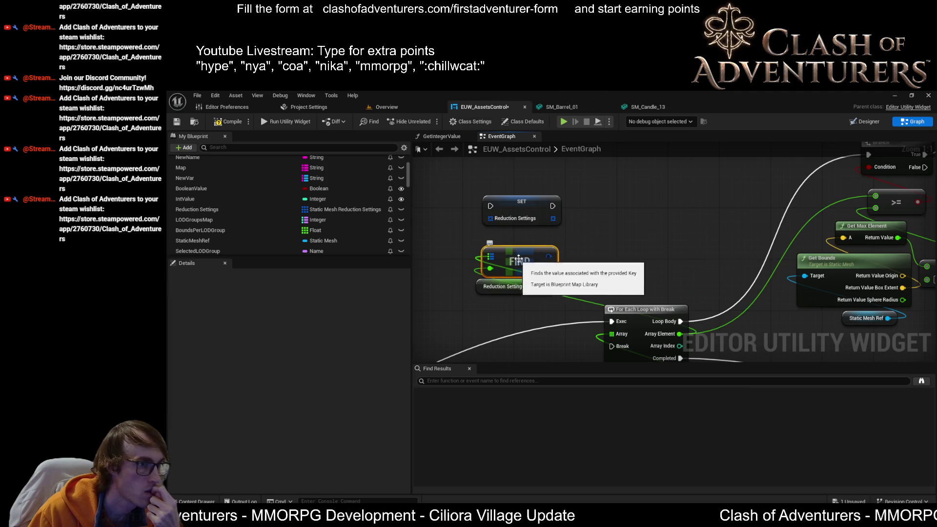
left_click(495, 292)
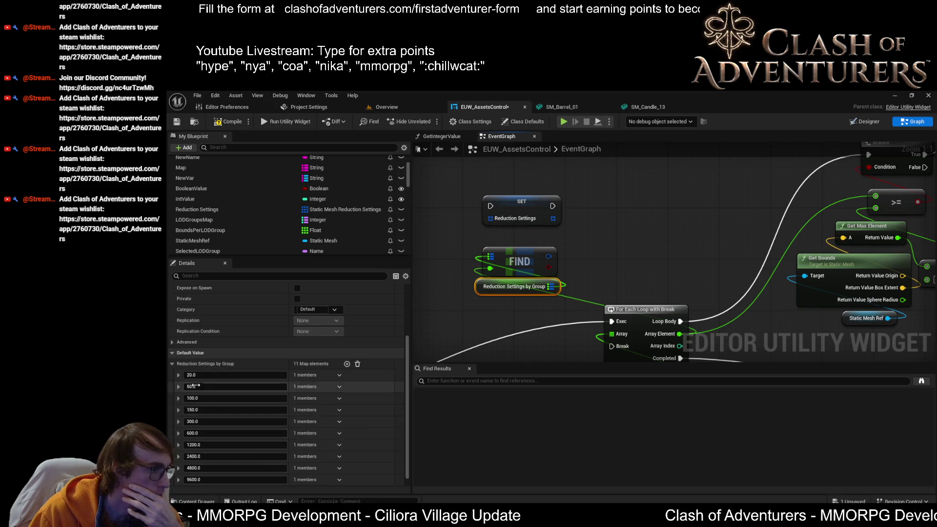
left_click(178, 376)
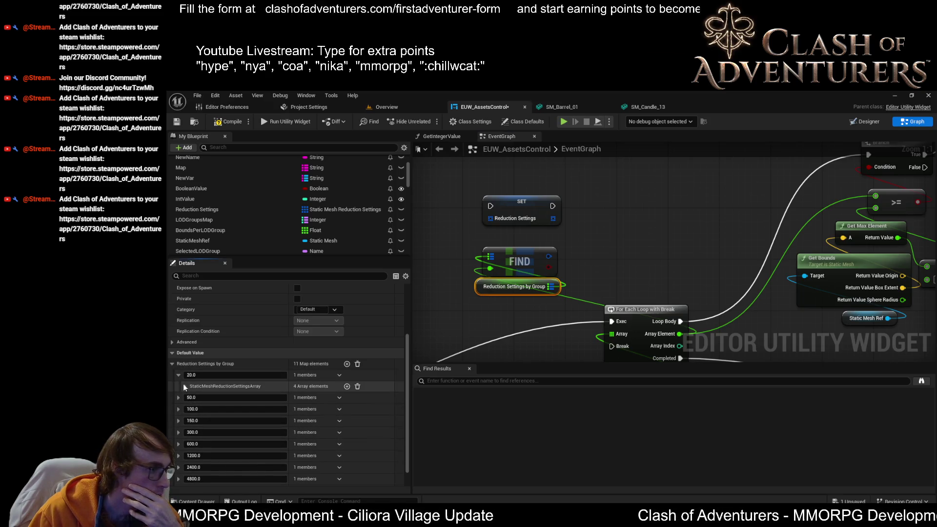
left_click(184, 385)
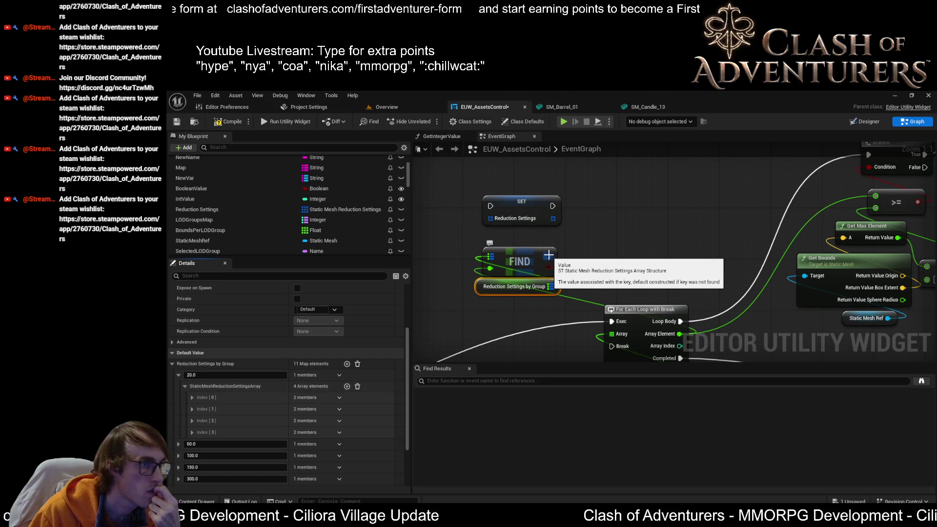
Try wiring FIND's Value output, cancel the menus, and reshow the map variable's details.
mouse_move(548, 255)
left_mouse_down()
mouse_move(588, 242)
mouse_move(542, 248)
mouse_move(492, 222)
left_mouse_up()
left_click(550, 251)
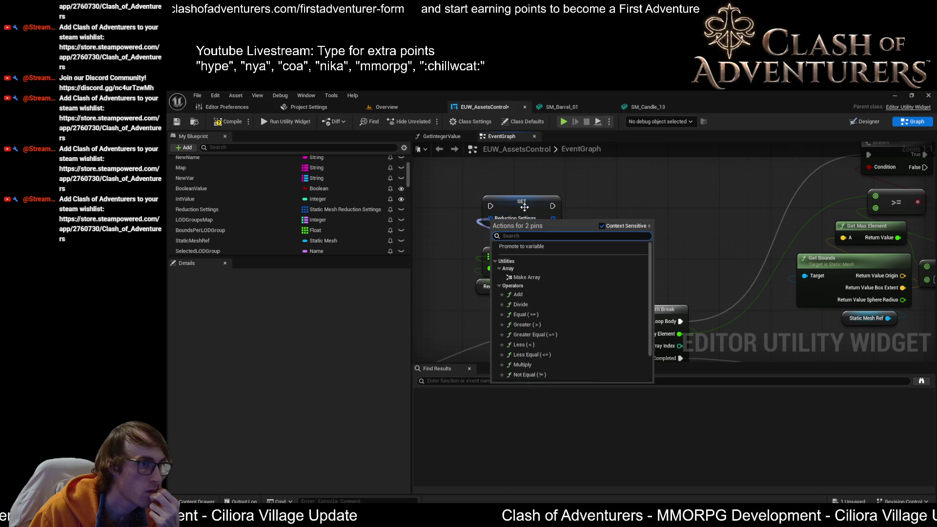
left_click(605, 198)
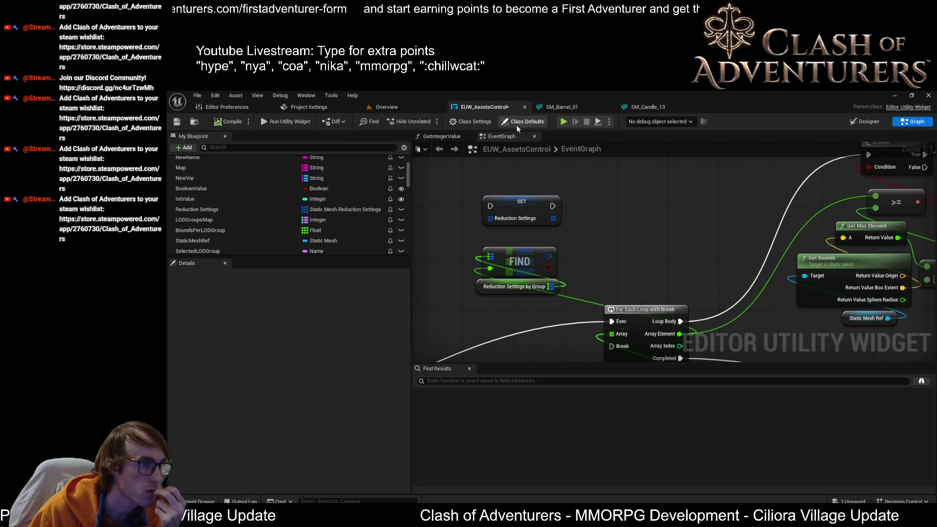
left_click(525, 249)
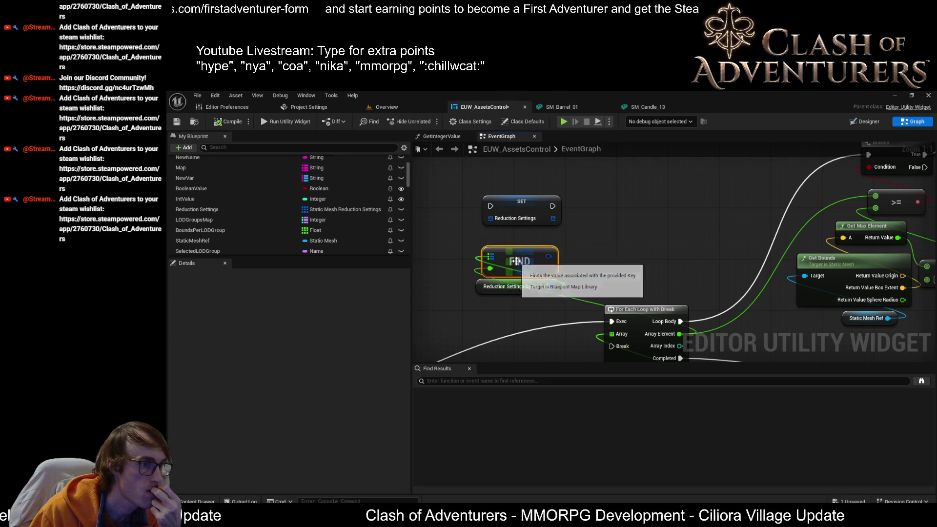
left_click(533, 281)
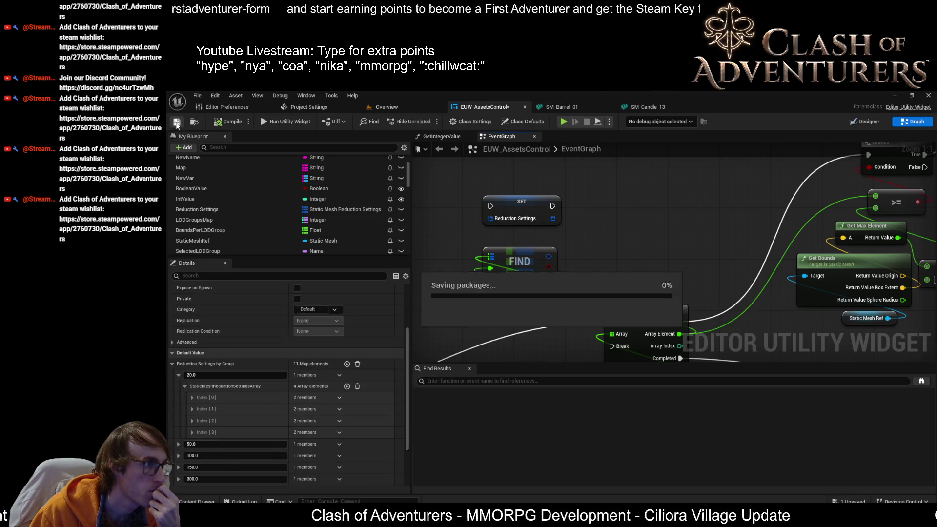
mouse_move(549, 261)
left_mouse_down()
mouse_move(602, 250)
mouse_move(588, 241)
left_mouse_up()
type("as")
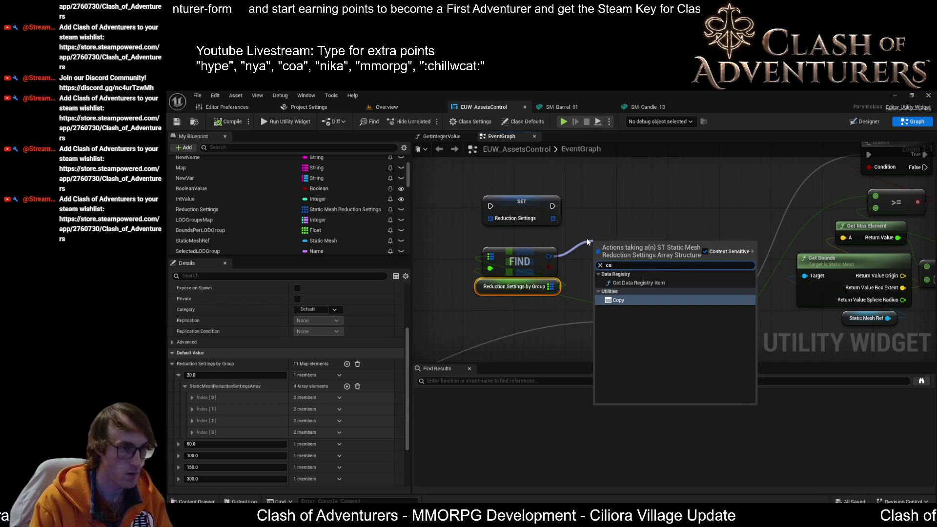
key("BackSpace")
key("BackSpace")
key("BackSpace")
type("for each")
key("Return")
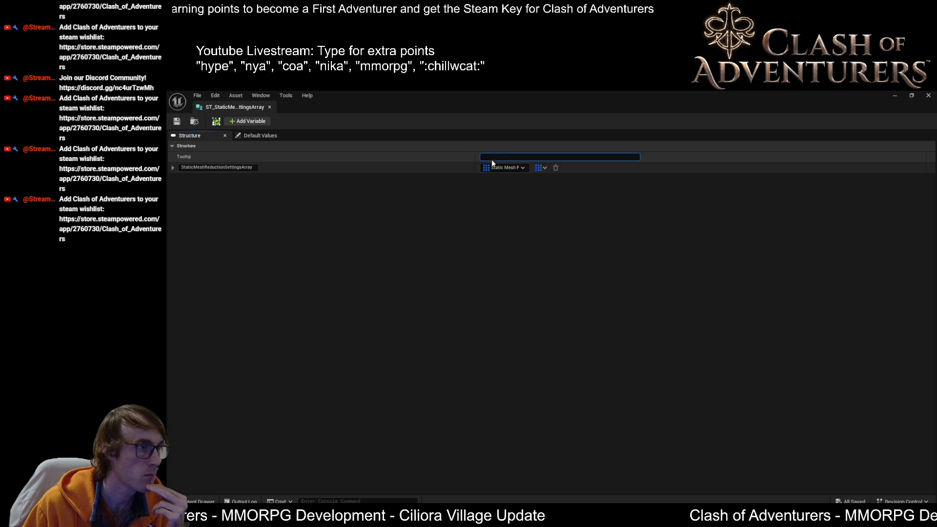
Select and expand the StaticMeshReductionSettingsArray member to reveal its Static Mesh Reduction Settings options.
left_click(206, 168)
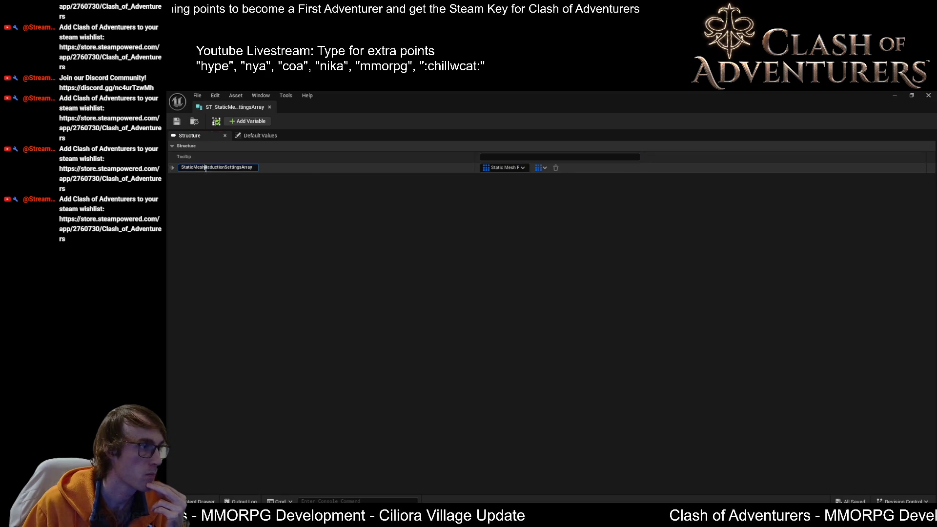
left_click(174, 167)
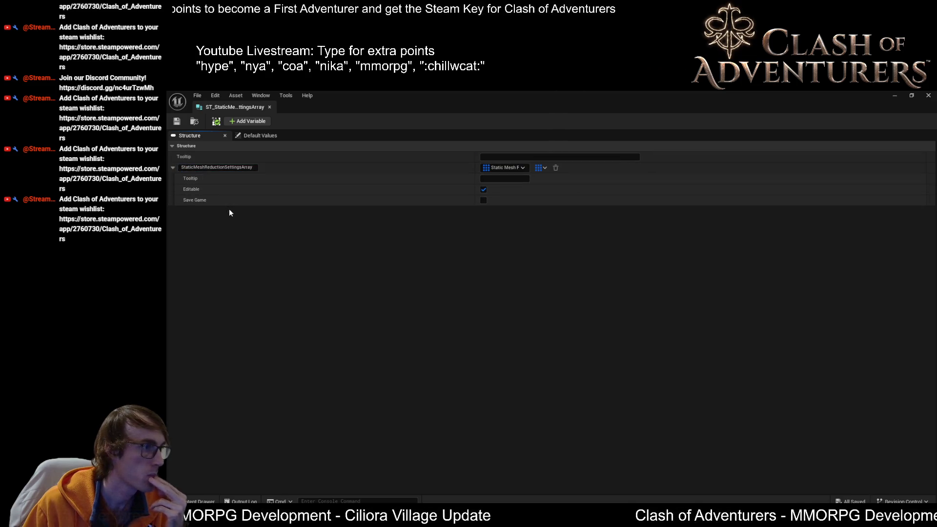
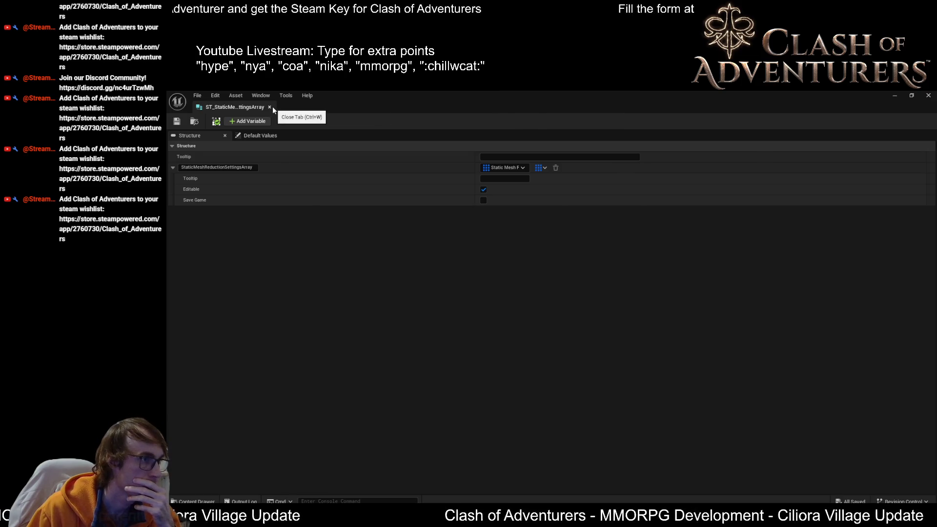
Close ST_StaticMesh, delete the old SET Reduction Settings node, and drag in the Reduction Settings variable.
left_click(270, 107)
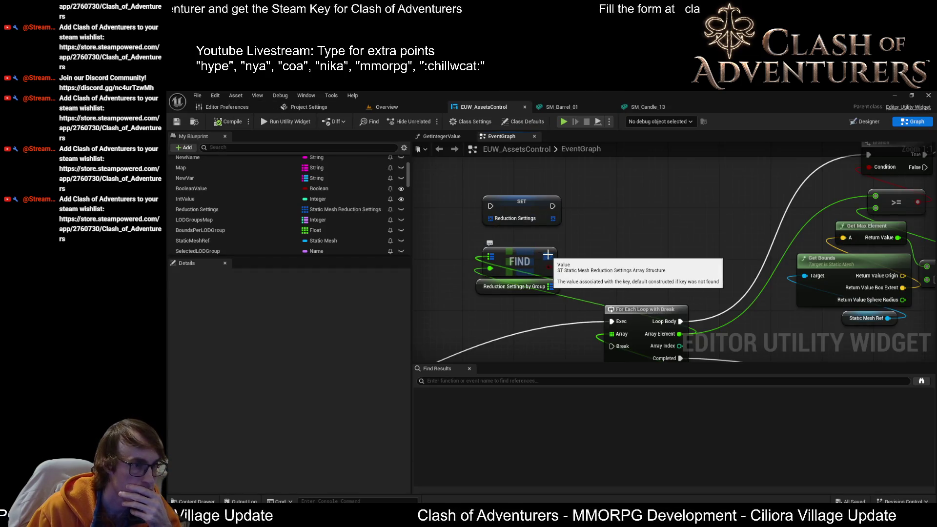
left_click(517, 256)
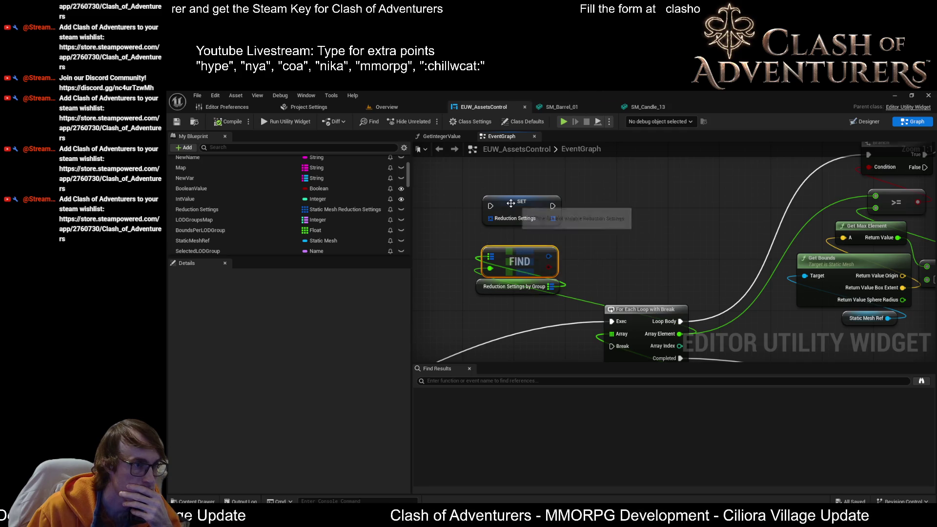
left_click(548, 203)
key("Delete")
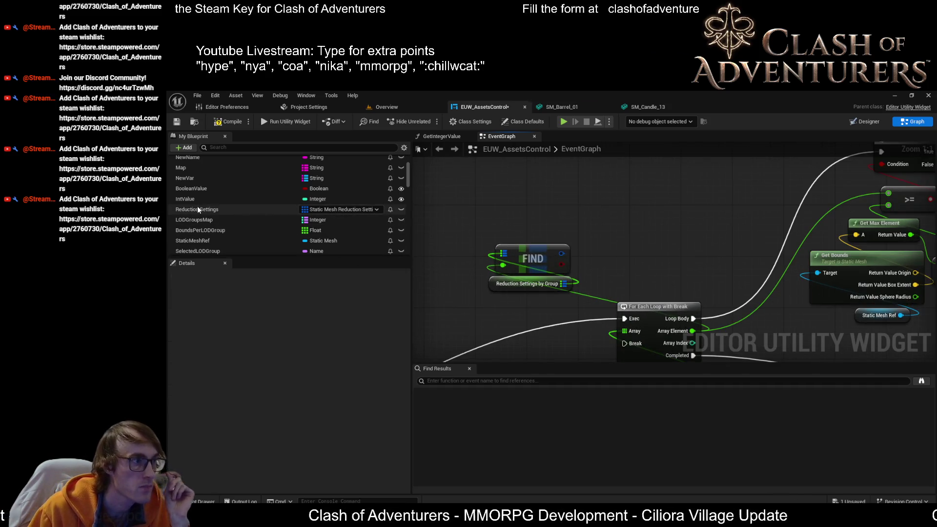
left_click_drag(198, 209, 388, 233)
left_click_drag(531, 209, 506, 213)
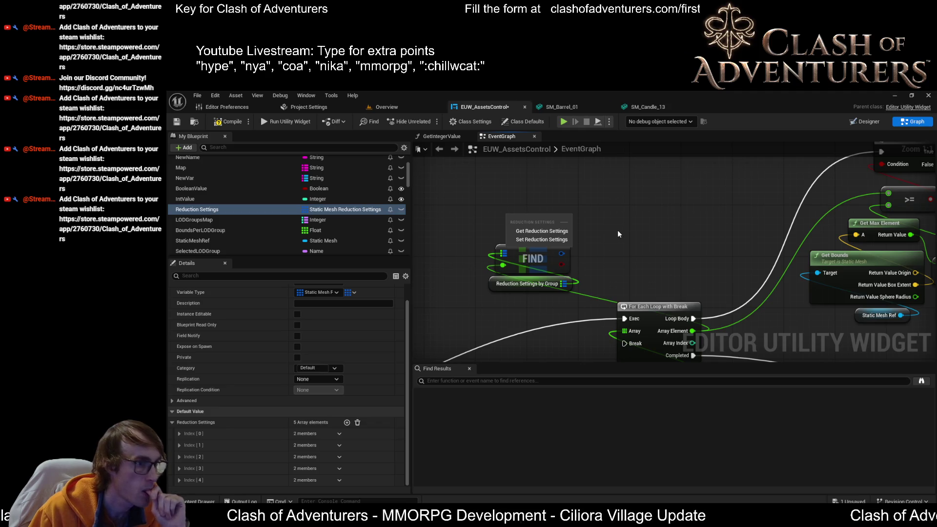
Place a SET Reduction Settings node, fed from FIND's Value through a Break ST Static Mesh Reduction Settings Array node.
key("Escape")
left_click_drag(546, 235, 543, 222)
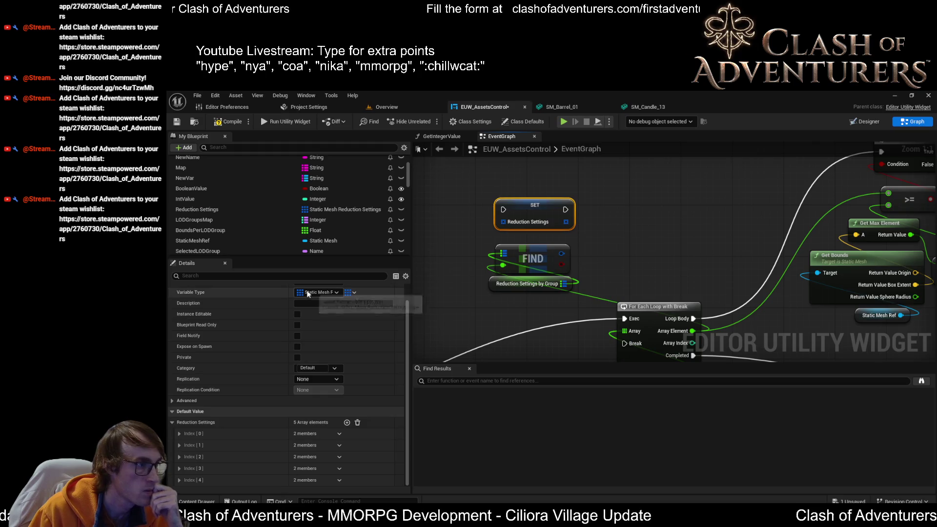
scroll(353, 322, "up", 1)
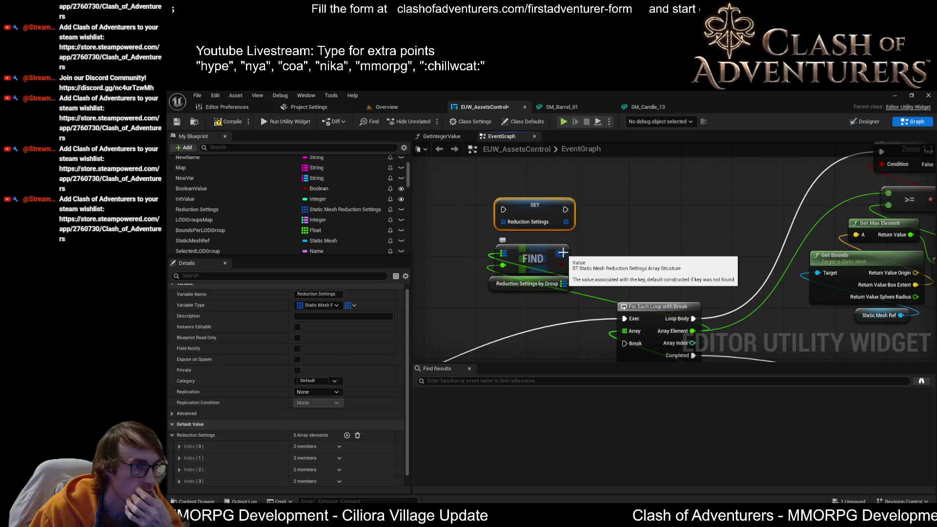
left_click_drag(563, 253, 595, 250)
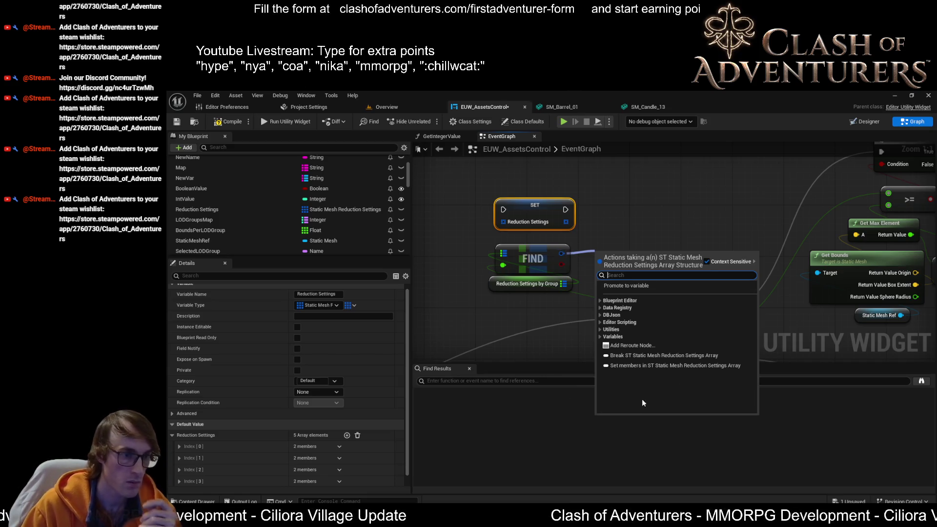
left_click(681, 356)
mouse_move(699, 254)
left_mouse_down()
mouse_move(679, 230)
mouse_move(546, 231)
mouse_move(543, 195)
left_mouse_up()
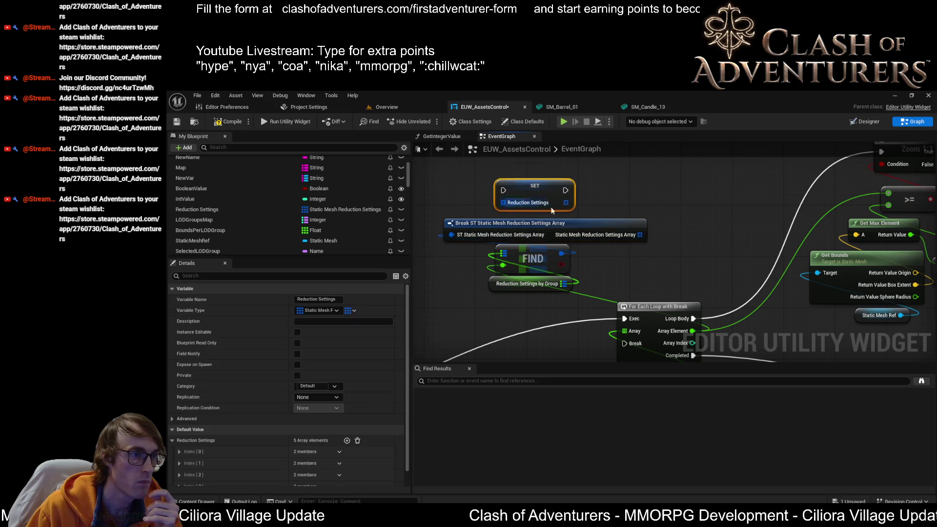
mouse_move(639, 235)
left_mouse_down()
mouse_move(503, 202)
mouse_move(457, 210)
mouse_move(490, 264)
mouse_move(566, 199)
mouse_move(589, 198)
left_mouse_up()
Rearrange the SET, Break, FIND and Reduction Settings nodes and select them together.
scroll(602, 244, "down", 2)
mouse_move(655, 286)
left_mouse_down()
mouse_move(566, 195)
mouse_move(554, 215)
mouse_move(545, 209)
mouse_move(563, 242)
mouse_move(557, 205)
mouse_move(549, 248)
mouse_move(627, 259)
mouse_move(686, 356)
mouse_move(684, 279)
left_mouse_up()
left_click(595, 193, "ctrl")
mouse_move(595, 227)
left_mouse_down()
mouse_move(546, 226)
mouse_move(556, 223)
left_mouse_up()
mouse_move(517, 254)
left_mouse_down()
mouse_move(564, 269)
mouse_move(605, 248)
mouse_move(570, 297)
mouse_move(671, 289)
mouse_move(669, 358)
left_mouse_up()
mouse_move(696, 228)
left_mouse_down()
mouse_move(706, 194)
mouse_move(753, 159)
left_mouse_up()
left_click_drag(644, 214, 581, 289)
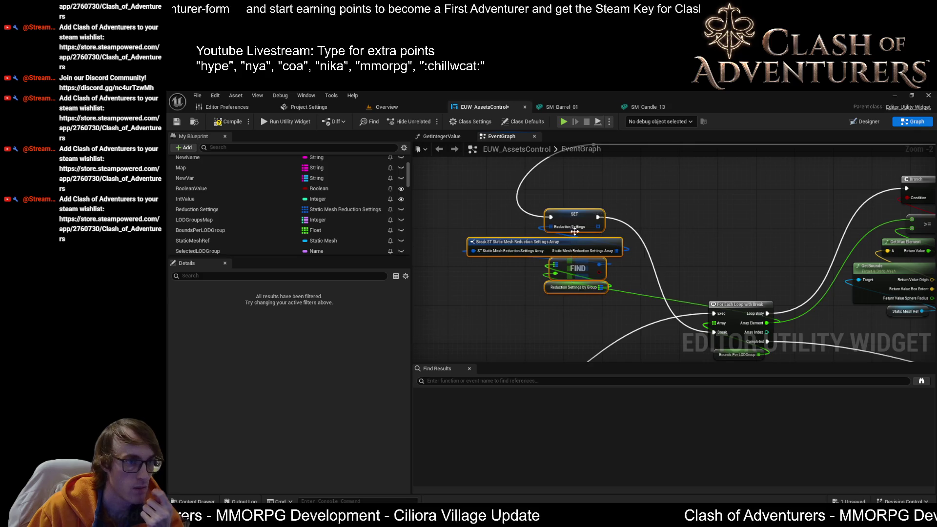
Compile and save the EUW_AssetsControl widget blueprint.
scroll(575, 232, "down", 1)
mouse_move(574, 232)
left_mouse_down()
mouse_move(440, 239)
mouse_move(595, 255)
left_mouse_up()
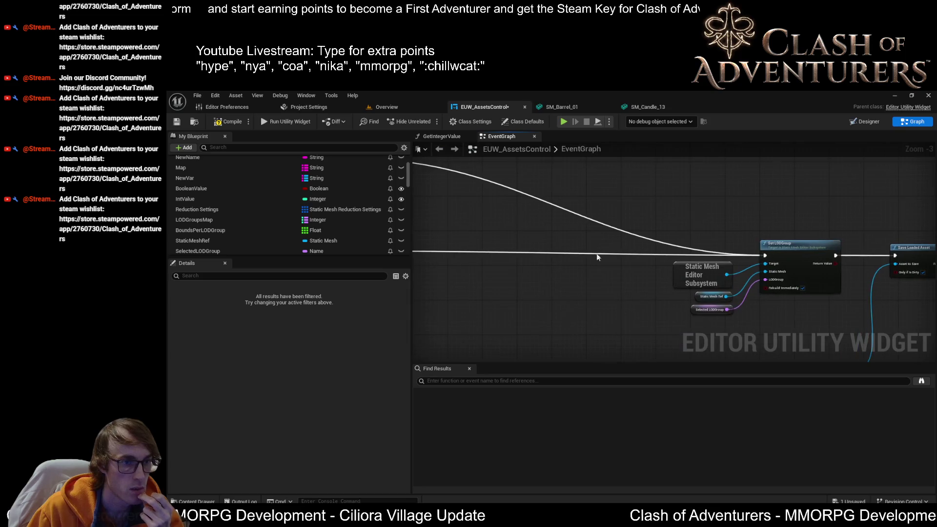
scroll(634, 261, "up", 1)
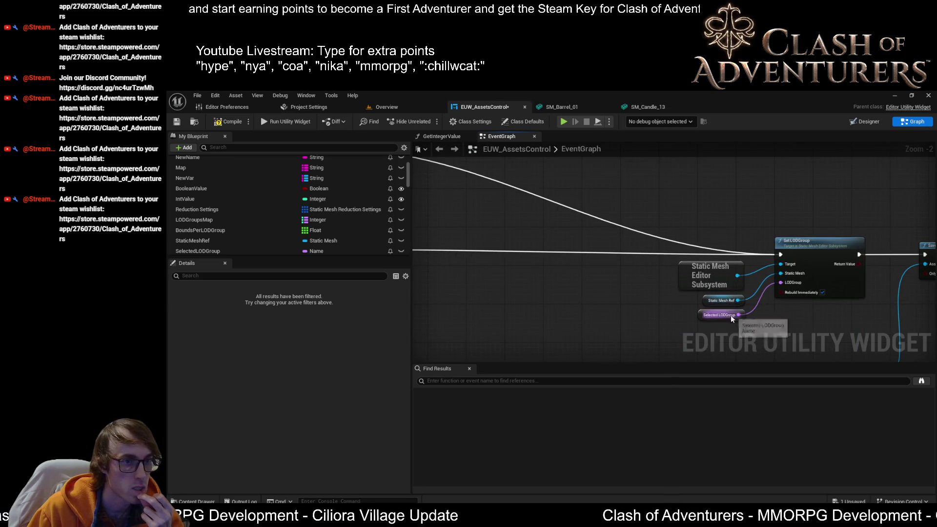
scroll(730, 315, "down", 3)
mouse_move(707, 236)
left_mouse_down()
mouse_move(614, 271)
mouse_move(656, 238)
left_mouse_up()
scroll(680, 241, "up", 1)
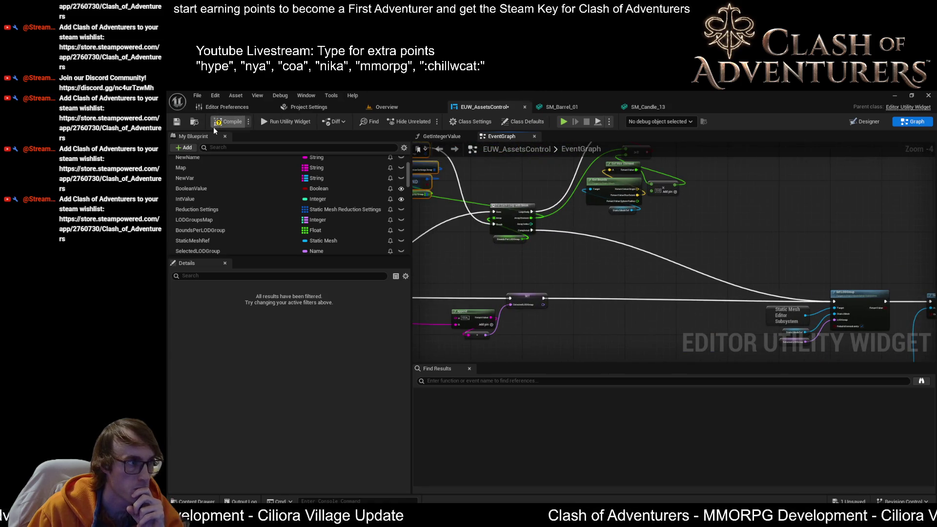
left_click(177, 121)
Move the Static Mesh Editor Subsystem and Reduction Settings nodes to the left.
scroll(648, 326, "down", 2)
scroll(645, 265, "up", 2)
scroll(645, 265, "down", 2)
scroll(738, 180, "up", 2)
mouse_move(739, 181)
left_mouse_down()
mouse_move(753, 205)
mouse_move(752, 266)
left_mouse_up()
scroll(669, 270, "up", 2)
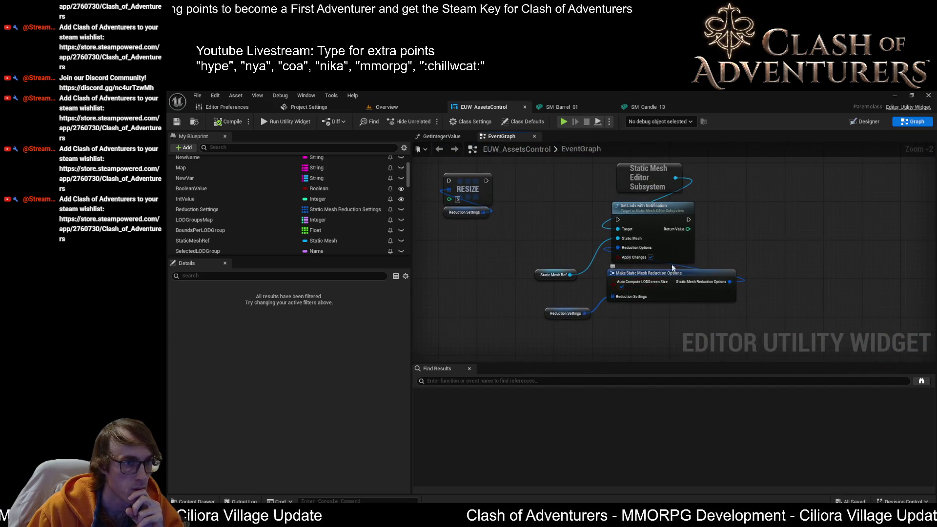
mouse_move(647, 173)
left_mouse_down()
mouse_move(554, 188)
mouse_move(554, 218)
left_mouse_up()
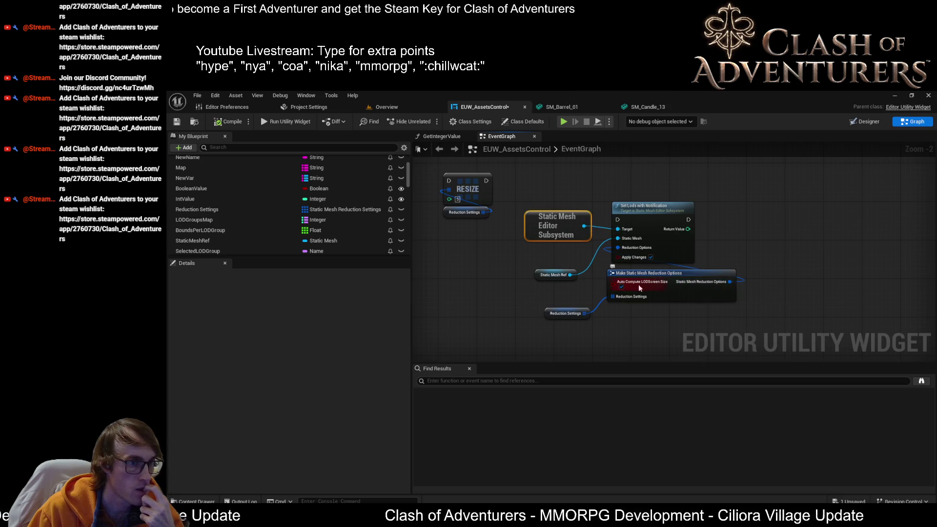
mouse_move(564, 310)
left_mouse_down()
mouse_move(678, 314)
mouse_move(588, 312)
mouse_move(558, 301)
left_mouse_up()
Move the five Set Lods nodes up-right and wire execution into Set Lods with Notification.
left_click_drag(616, 314, 556, 215)
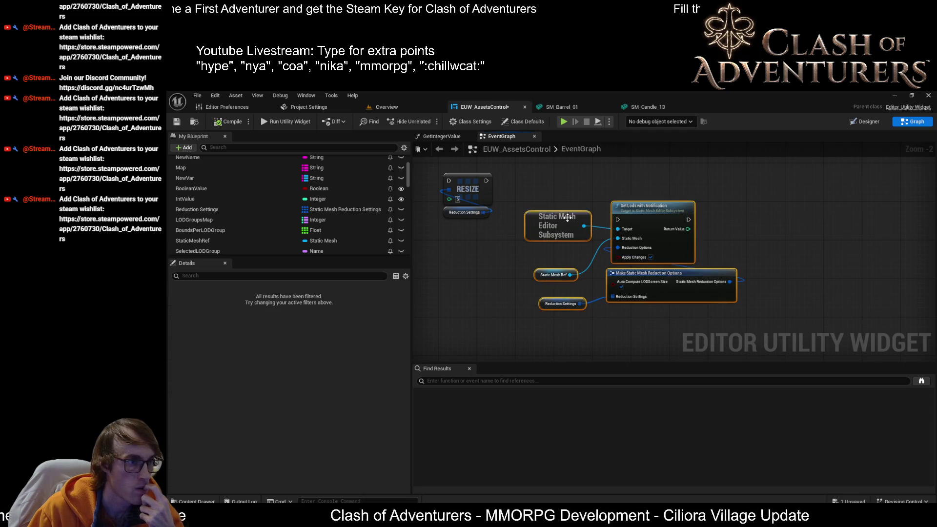
scroll(609, 241, "down", 2)
mouse_move(690, 276)
left_mouse_down()
mouse_move(605, 237)
mouse_move(577, 237)
mouse_move(810, 327)
mouse_move(677, 166)
mouse_move(701, 274)
mouse_move(714, 176)
left_mouse_up()
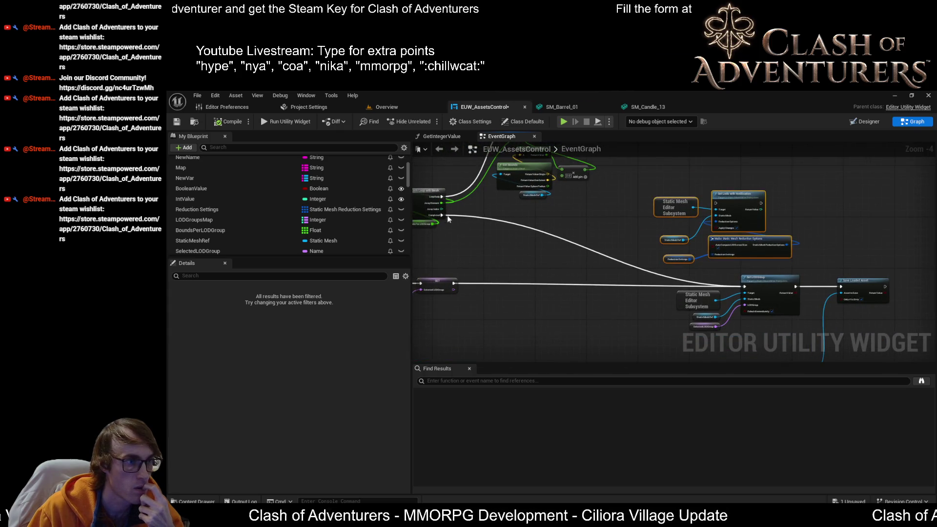
mouse_move(441, 215)
left_mouse_down()
mouse_move(665, 203)
mouse_move(727, 211)
mouse_move(716, 202)
left_mouse_up()
Nudge the Static Mesh Editor Subsystem node down-right and select the loop's nodes.
scroll(721, 212, "up", 2)
scroll(716, 202, "up", 1)
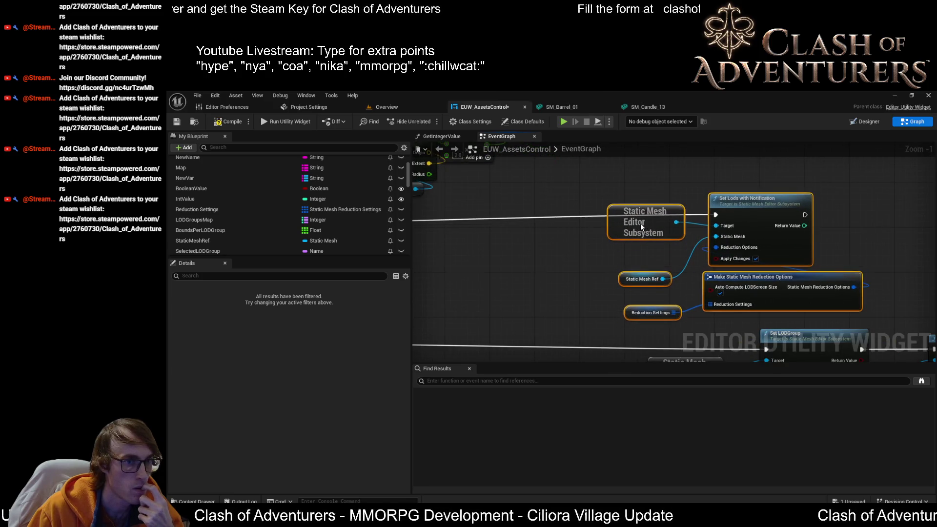
scroll(640, 234, "down", 3)
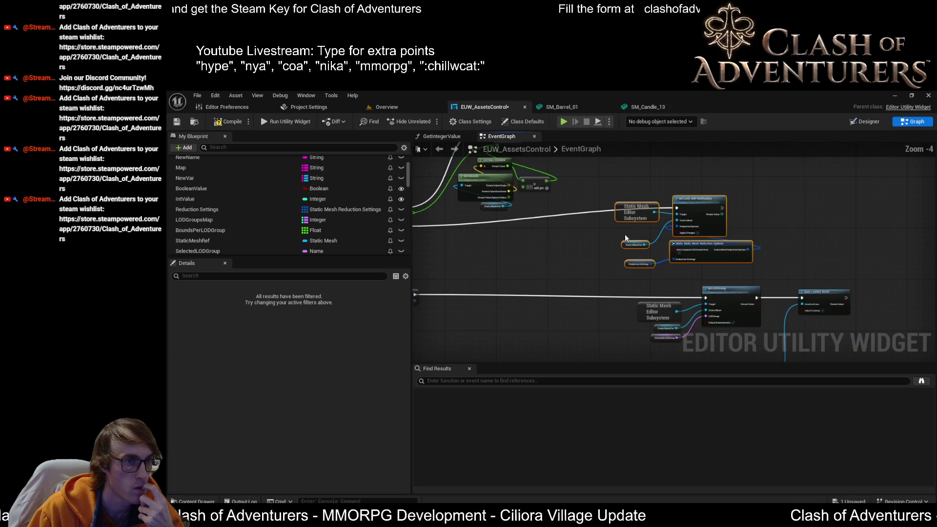
left_click(617, 242)
left_click_drag(626, 222, 629, 234)
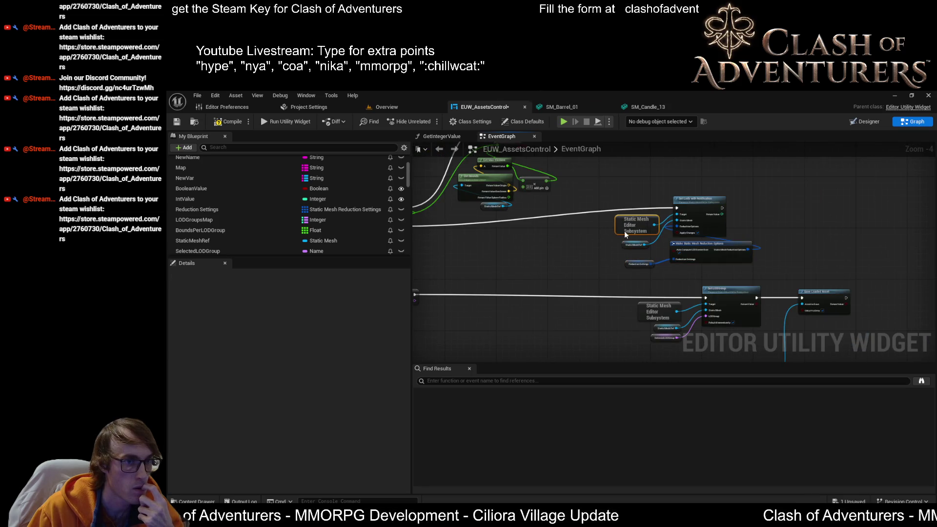
scroll(618, 230, "down", 1)
mouse_move(570, 246)
left_mouse_down()
mouse_move(683, 252)
mouse_move(697, 310)
left_mouse_up()
mouse_move(709, 186)
left_mouse_down()
mouse_move(649, 287)
mouse_move(456, 312)
left_mouse_up()
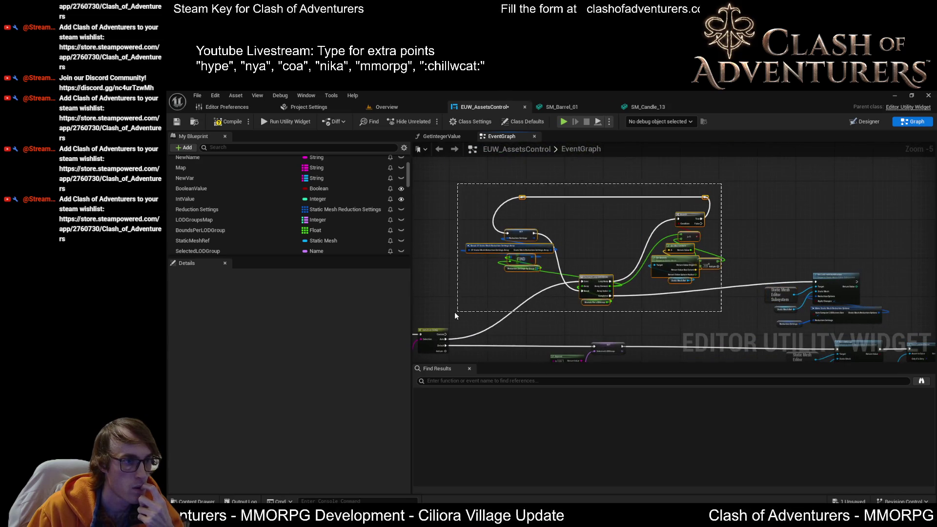
Reposition the loop, Set Lods inputs, Static Mesh Ref and Make Static Mesh Reduction Options nodes.
mouse_move(597, 282)
left_mouse_down()
mouse_move(599, 267)
mouse_move(608, 268)
mouse_move(532, 201)
left_mouse_up()
scroll(618, 221, "up", 3)
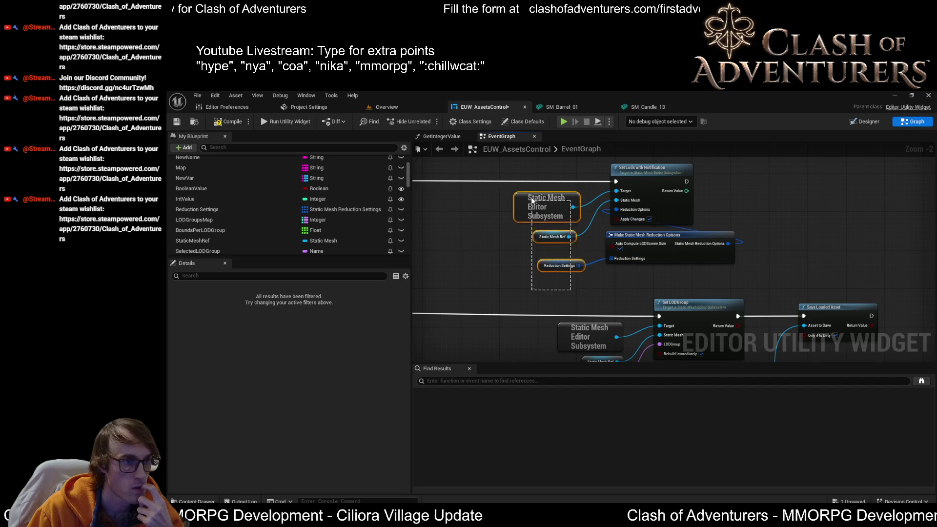
mouse_move(645, 205)
left_mouse_down()
mouse_move(559, 201)
mouse_move(654, 204)
mouse_move(608, 205)
left_mouse_up()
left_click_drag(629, 268, 536, 253)
left_click_drag(627, 214, 655, 209)
left_click_drag(628, 240, 691, 221)
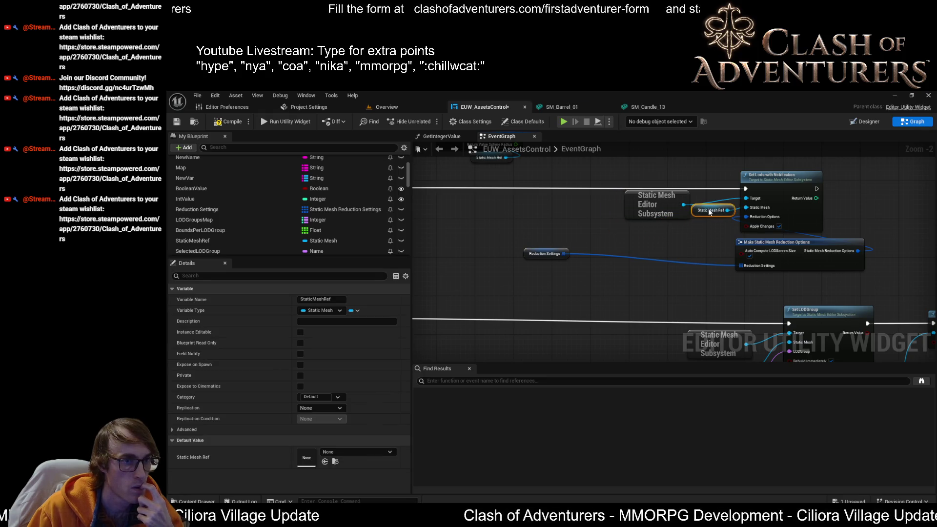
left_click_drag(706, 216, 663, 230)
mouse_move(782, 250)
left_mouse_down()
mouse_move(592, 263)
mouse_move(613, 244)
mouse_move(565, 254)
left_mouse_up()
Save the widget blueprint and open the SM_Barrel_01 mesh editor.
left_click(581, 259)
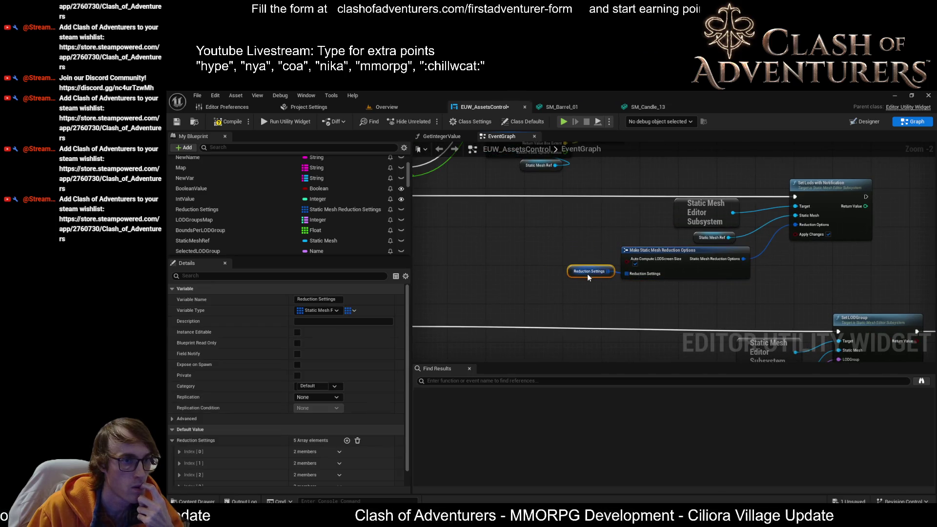
mouse_move(587, 274)
left_mouse_down()
mouse_move(527, 197)
mouse_move(541, 194)
mouse_move(668, 324)
mouse_move(660, 326)
left_mouse_up()
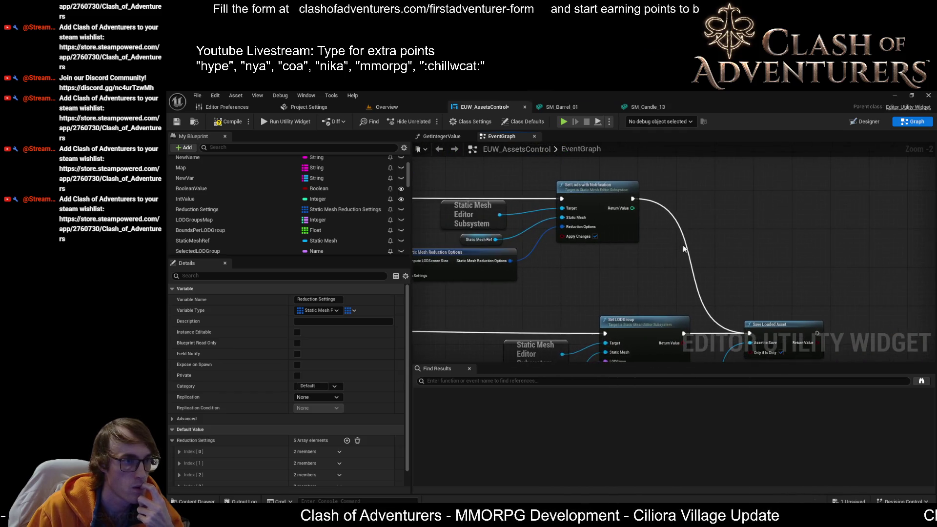
left_click(181, 124)
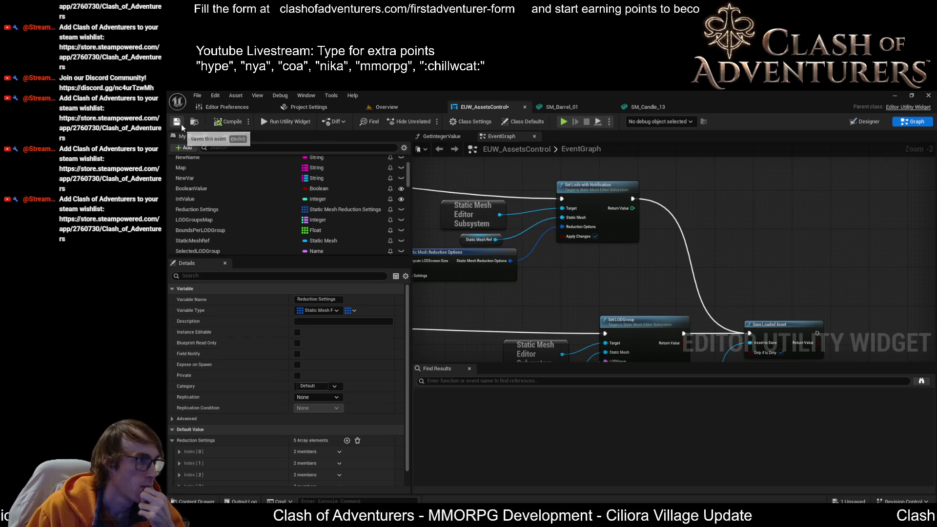
left_click(590, 108)
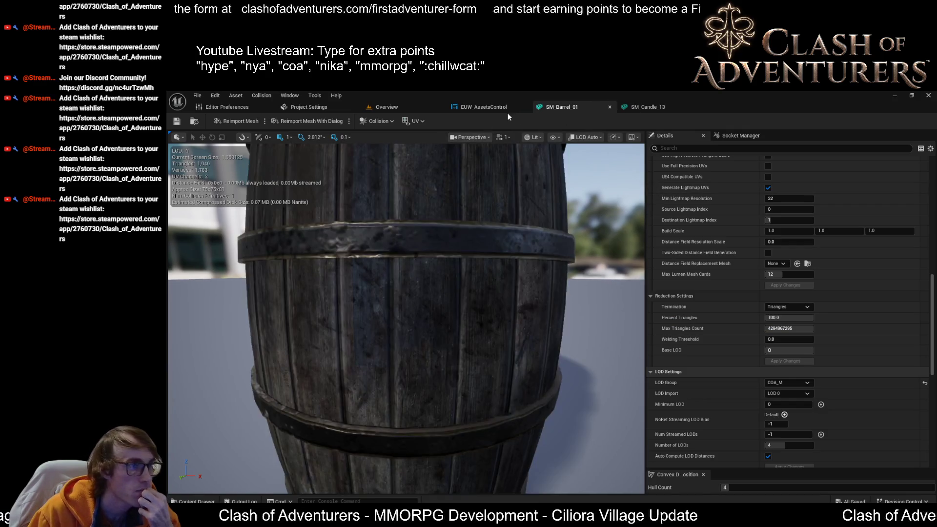
Change SM_Barrel_01's LOD Group from COA_M to None.
scroll(657, 270, "up", 5)
scroll(804, 350, "down", 8)
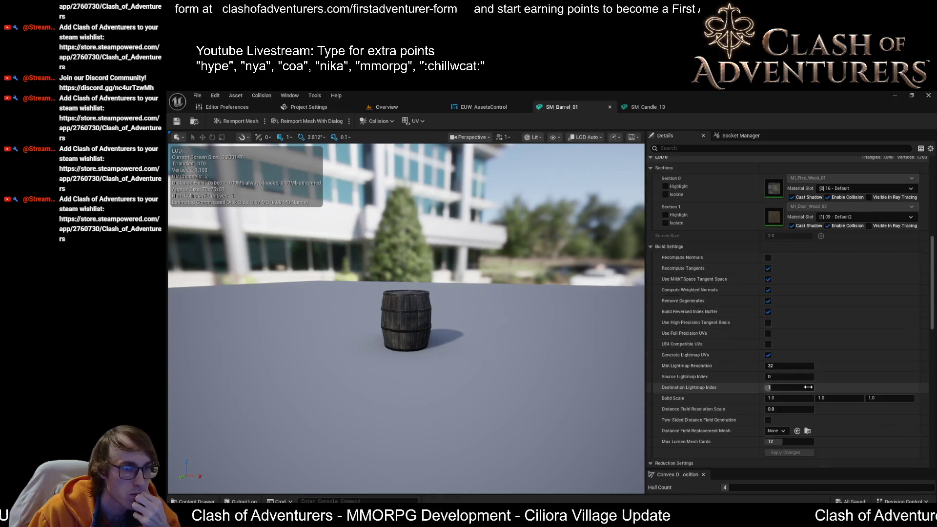
left_click(791, 370)
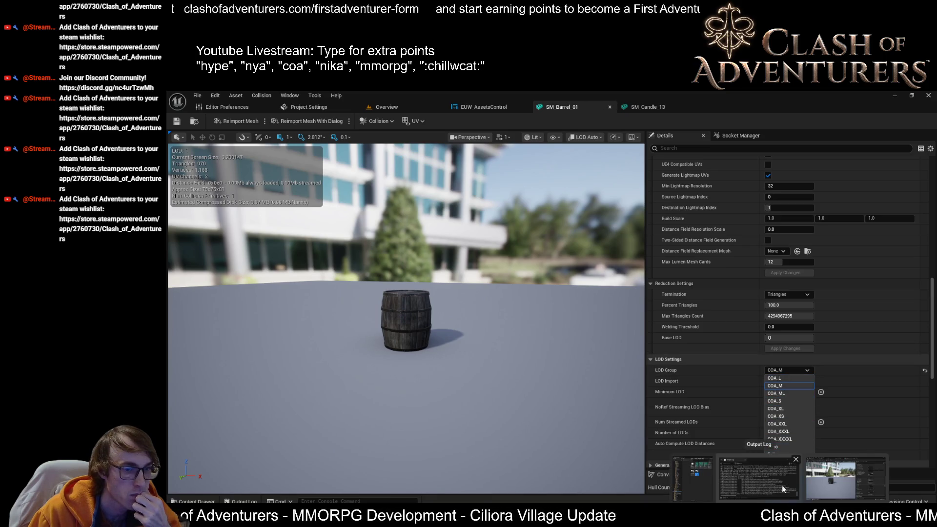
left_click(787, 484)
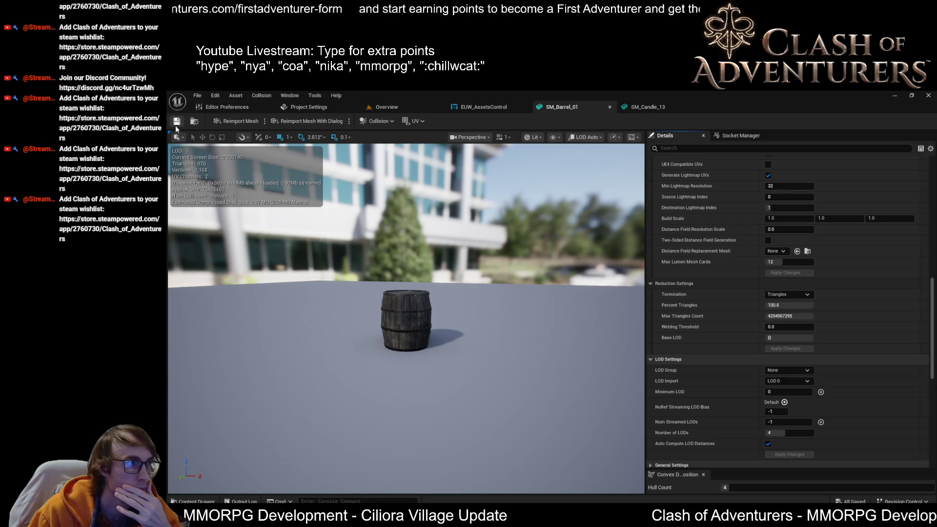
Switch past the SM_Candle_13 tab back to the EUW_AssetsControl event graph.
left_click(652, 108)
left_click(561, 107)
left_click(483, 107)
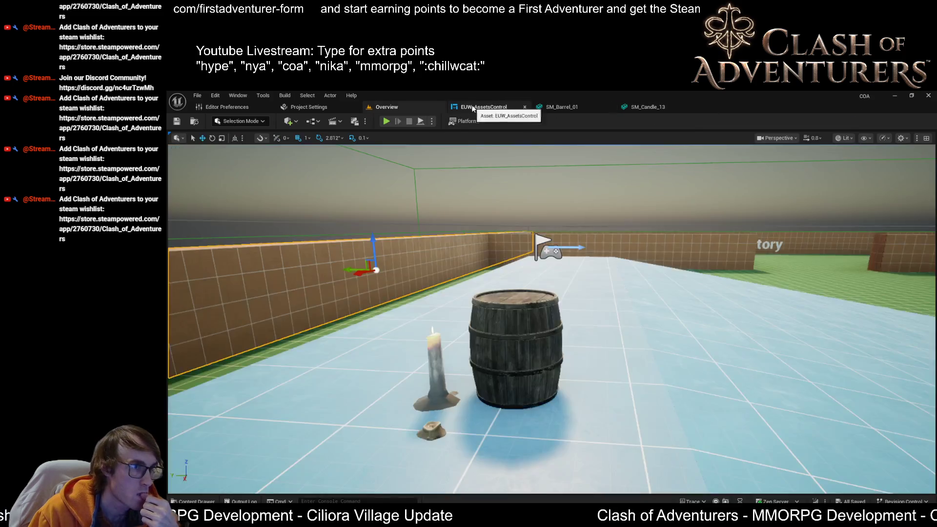
scroll(710, 255, "down", 1)
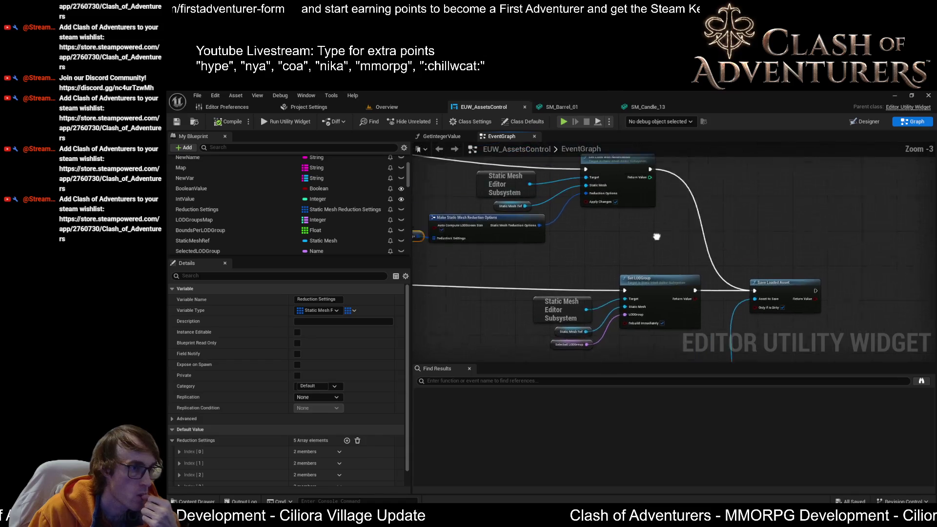
left_click_drag(709, 259, 699, 211)
mouse_move(571, 324)
left_mouse_down()
mouse_move(687, 256)
mouse_move(658, 283)
left_mouse_up()
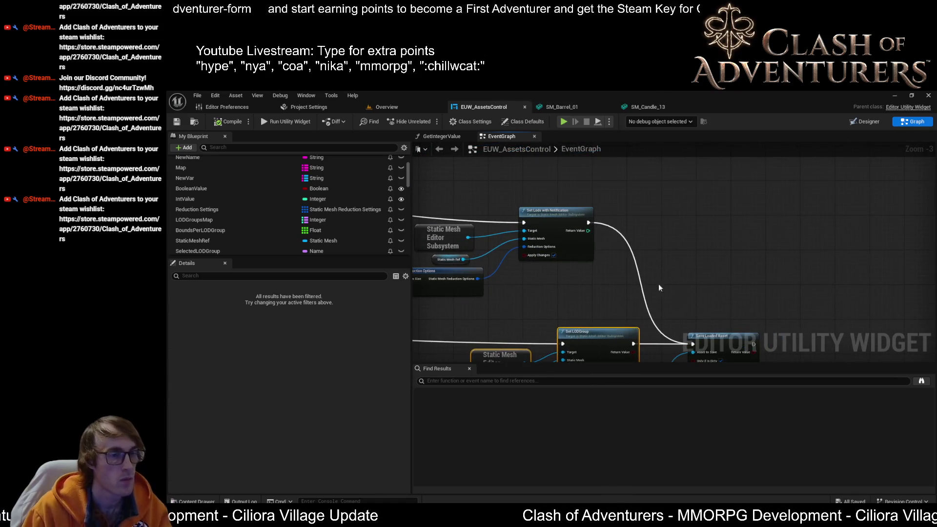
left_click(650, 210)
left_click_drag(650, 210, 672, 157)
mouse_move(483, 205)
left_mouse_down()
mouse_move(703, 232)
mouse_move(619, 227)
mouse_move(585, 241)
mouse_move(660, 251)
left_mouse_up()
Paste a Set LODGroup copy run on loop Completed, deleting its Selected LODGroup getter so it sets None.
left_click_drag(430, 249, 517, 261)
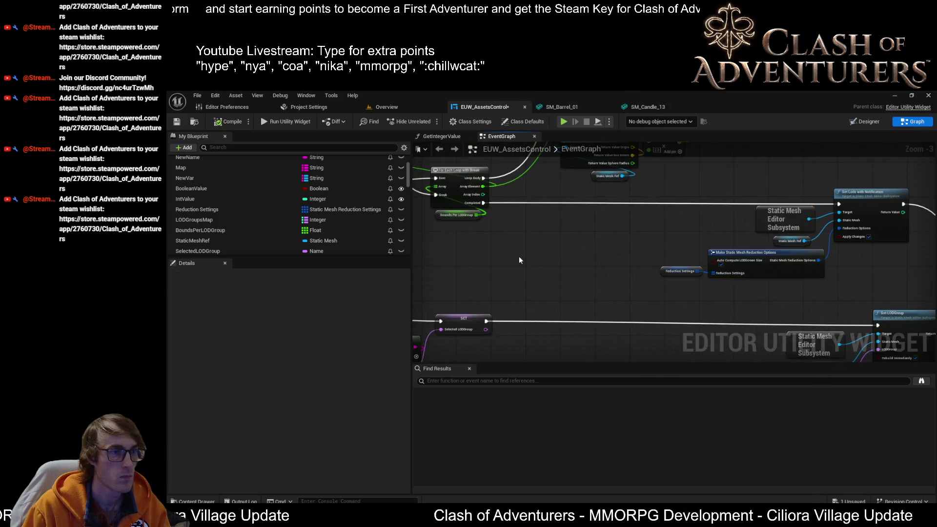
key("ctrl+v")
scroll(598, 229, "up", 1)
mouse_move(488, 202)
left_mouse_down()
mouse_move(632, 233)
mouse_move(638, 197)
mouse_move(865, 200)
left_mouse_up()
scroll(684, 251, "up", 2)
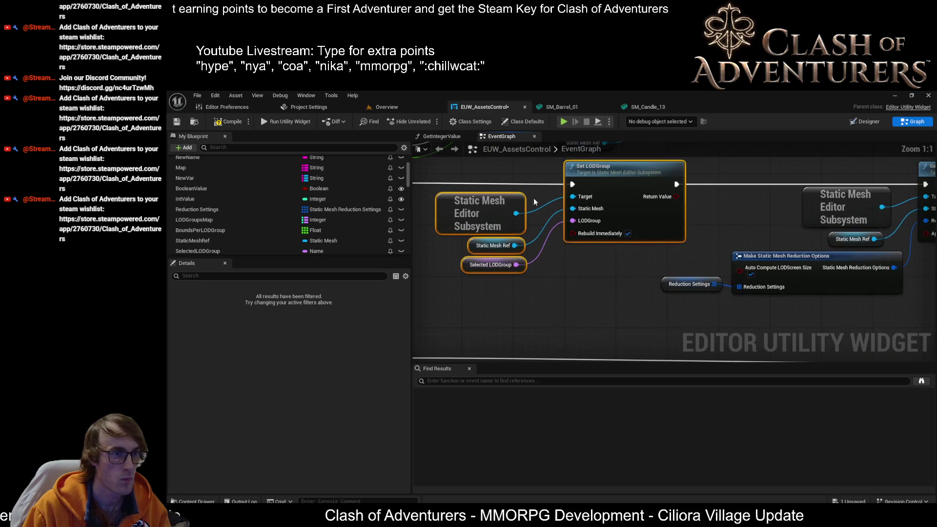
left_click_drag(525, 265, 487, 253)
left_click_drag(602, 180, 621, 192)
left_click(479, 264)
key("Delete")
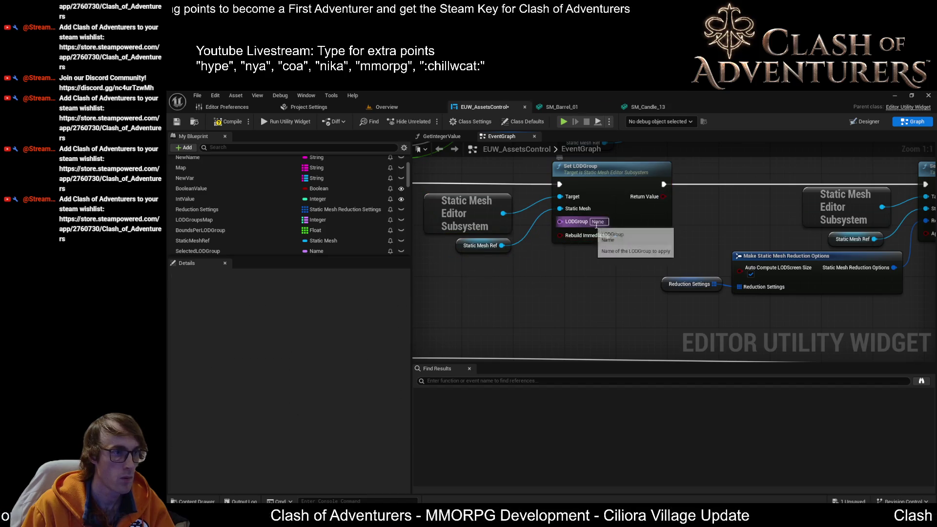
left_click(177, 121)
Shift the new Set LODGroup, subsystem and Static Mesh Ref nodes right and save the blueprint.
scroll(593, 274, "down", 1)
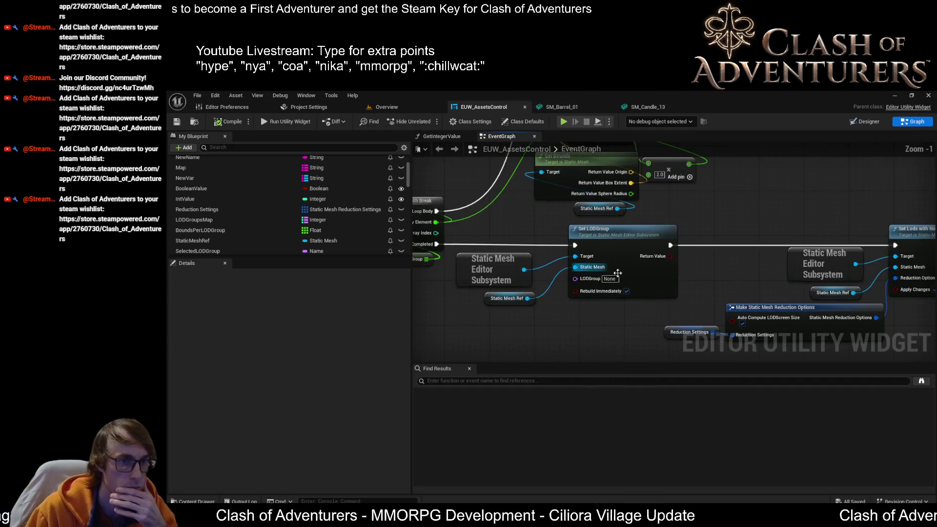
mouse_move(430, 298)
left_mouse_down()
mouse_move(578, 227)
mouse_move(599, 228)
left_mouse_up()
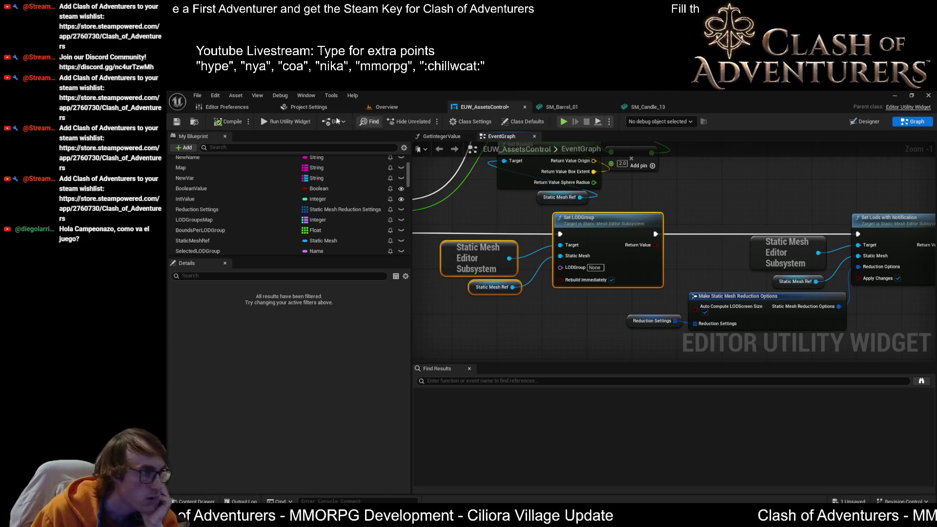
left_click(176, 122)
mouse_move(656, 241)
left_mouse_down()
mouse_move(575, 257)
mouse_move(561, 414)
mouse_move(558, 347)
mouse_move(657, 317)
mouse_move(608, 224)
left_mouse_up()
left_click_drag(670, 201, 889, 211)
scroll(674, 205, "up", 1)
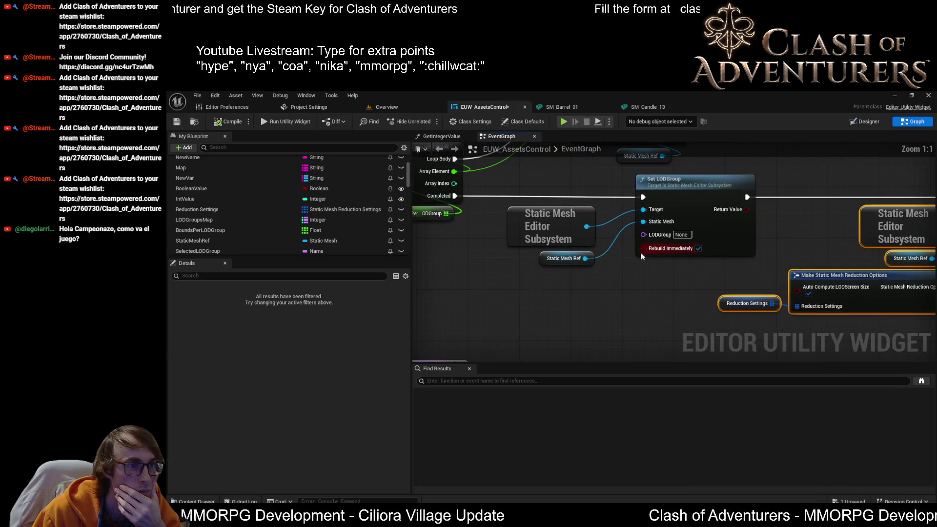
left_click(540, 251)
left_click_drag(530, 222, 546, 222)
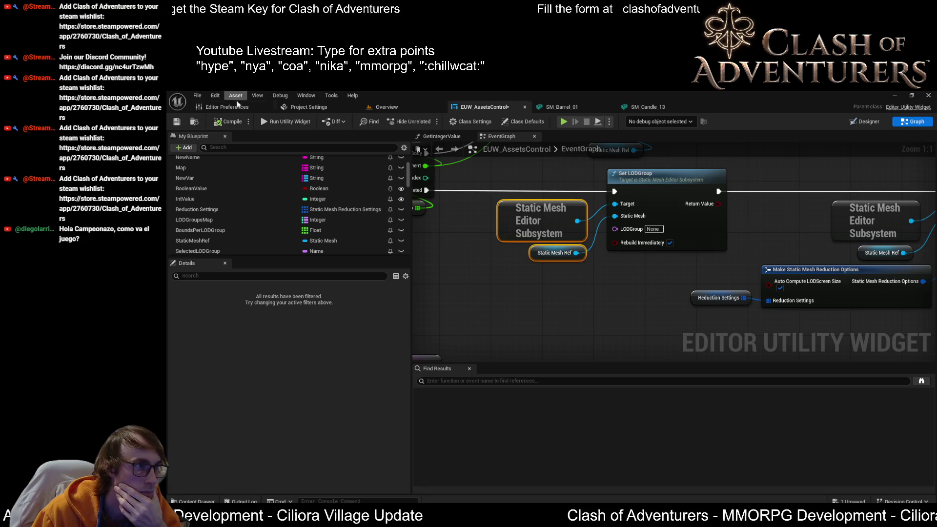
left_click(177, 122)
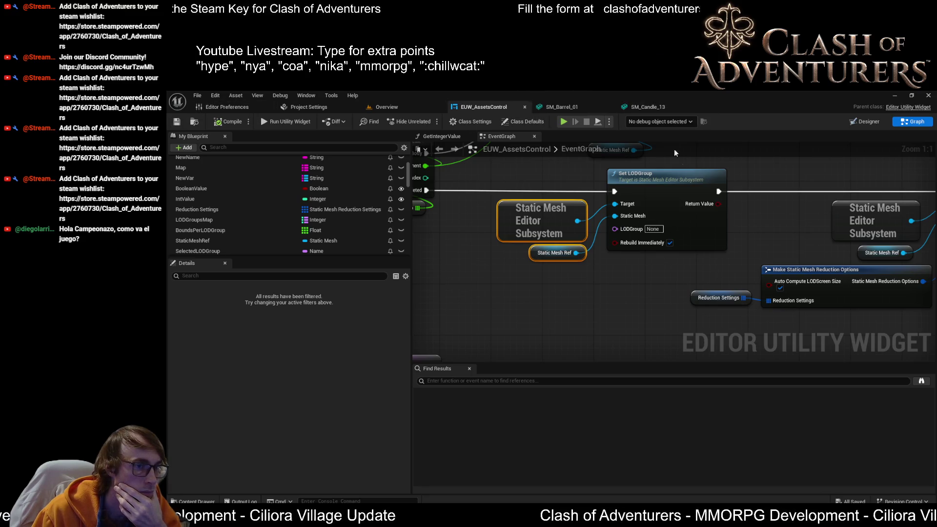
Toggle Auto Compute LODScreen Size on the reduction options and save the widget blueprint.
scroll(558, 286, "down", 1)
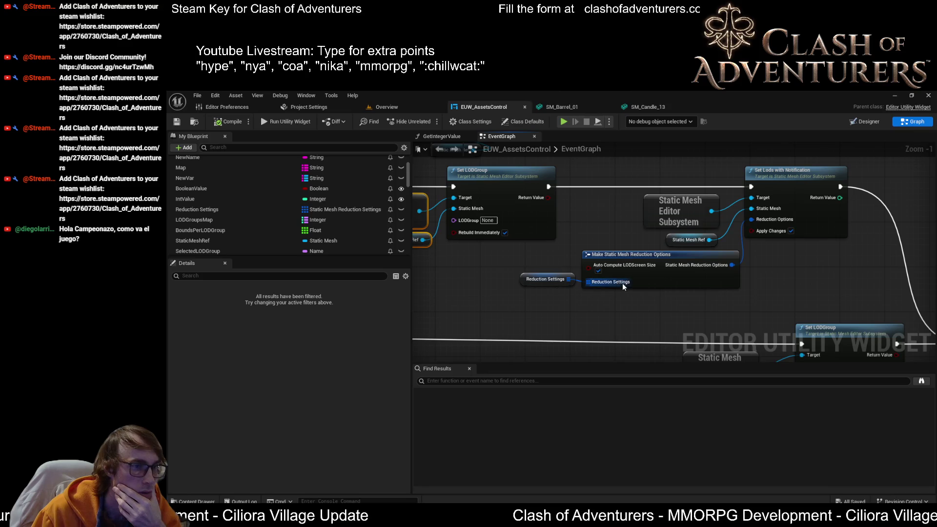
scroll(623, 286, "up", 1)
left_click(595, 269)
mouse_move(525, 285)
left_mouse_down()
mouse_move(539, 304)
mouse_move(585, 315)
mouse_move(621, 304)
mouse_move(520, 285)
left_mouse_up()
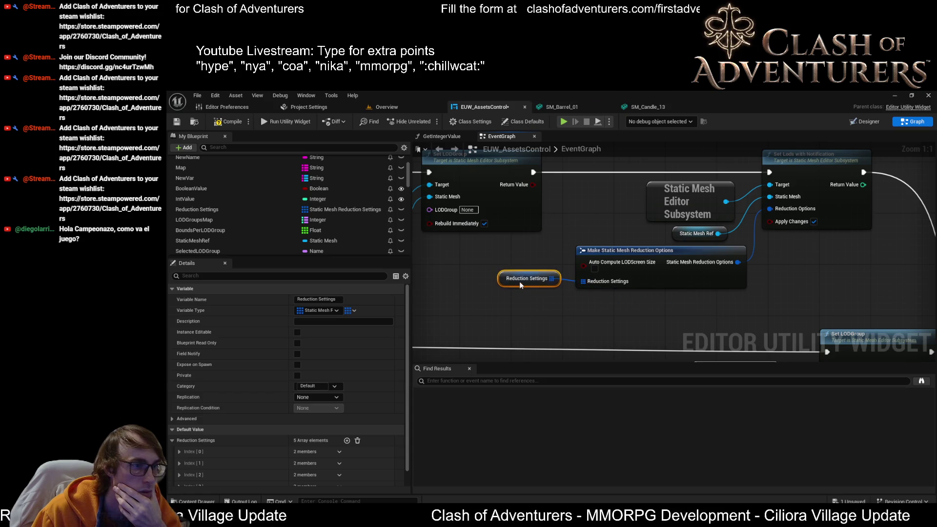
left_click(177, 121)
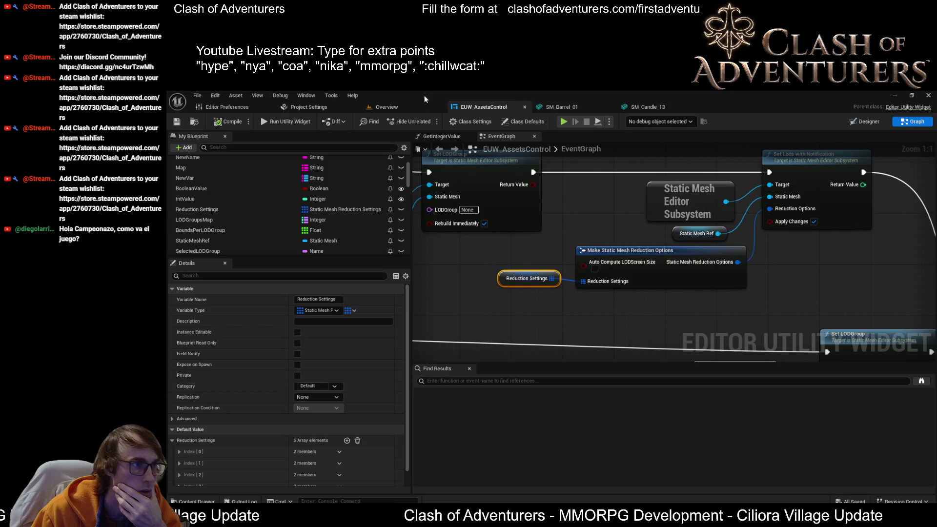
Review the remaining graph nodes and return to the Overview level.
mouse_move(851, 263)
left_mouse_down()
mouse_move(771, 273)
mouse_move(685, 260)
left_mouse_up()
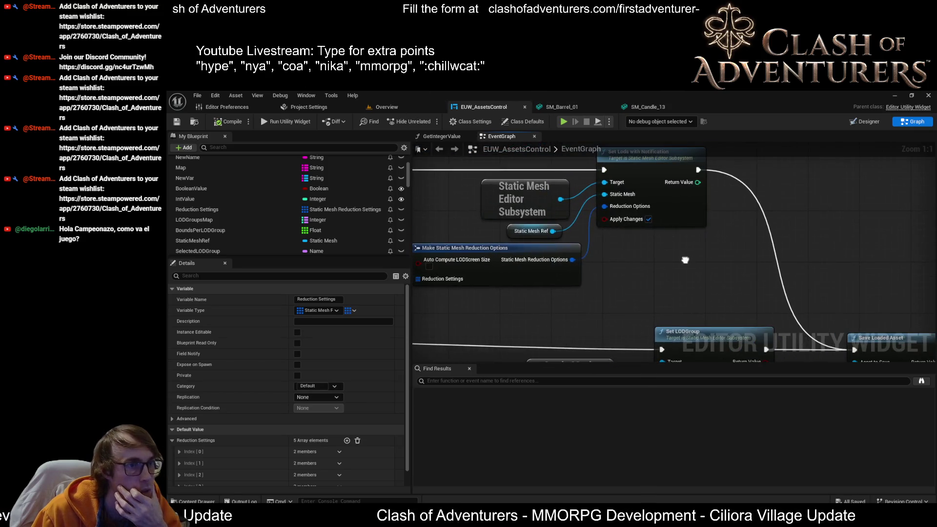
scroll(685, 260, "down", 2)
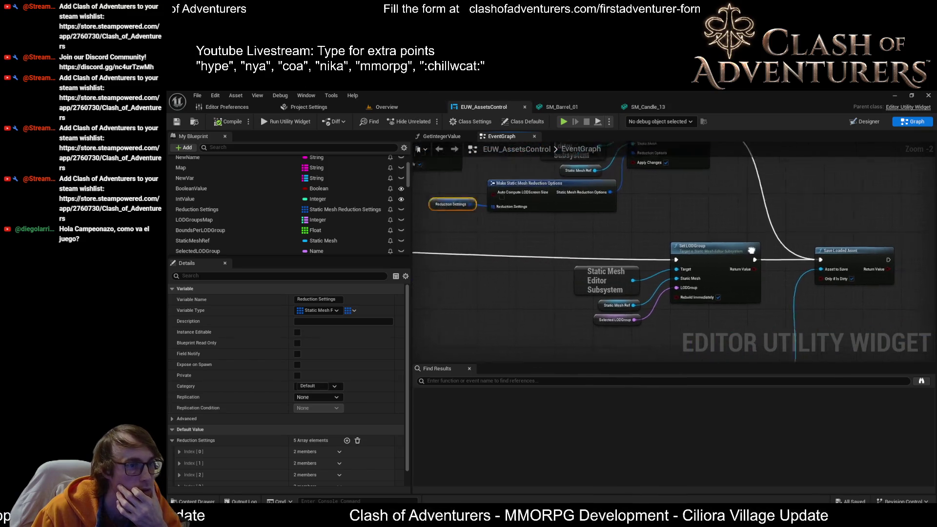
left_click(383, 107)
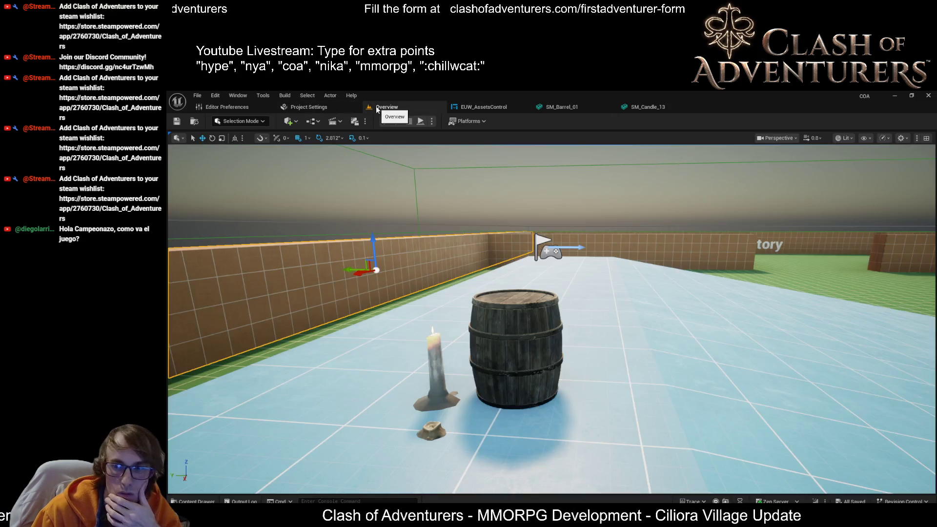
Select the barrel, run Set LODs (Auto) from EUW Assets Control, and open SM_Barrel_01 with Ctrl+E.
left_click(514, 345)
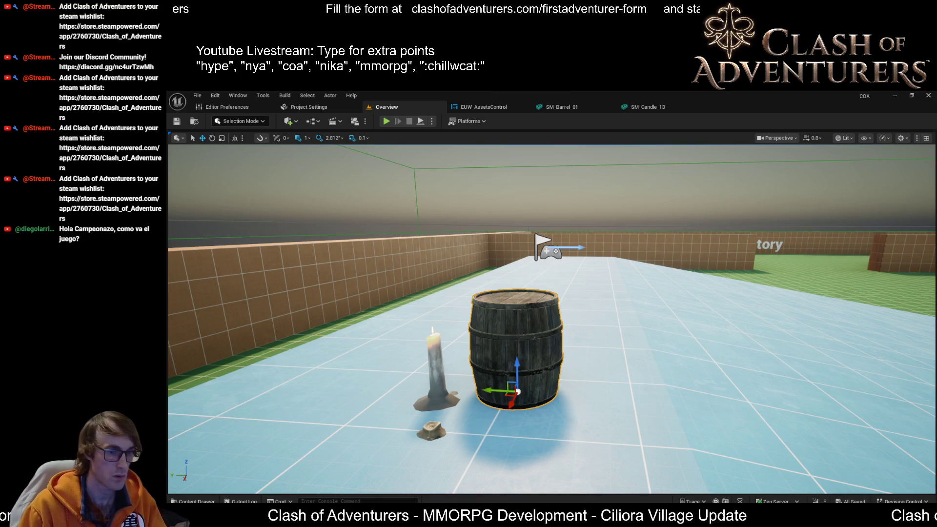
mouse_move(893, 525)
left_click(893, 478)
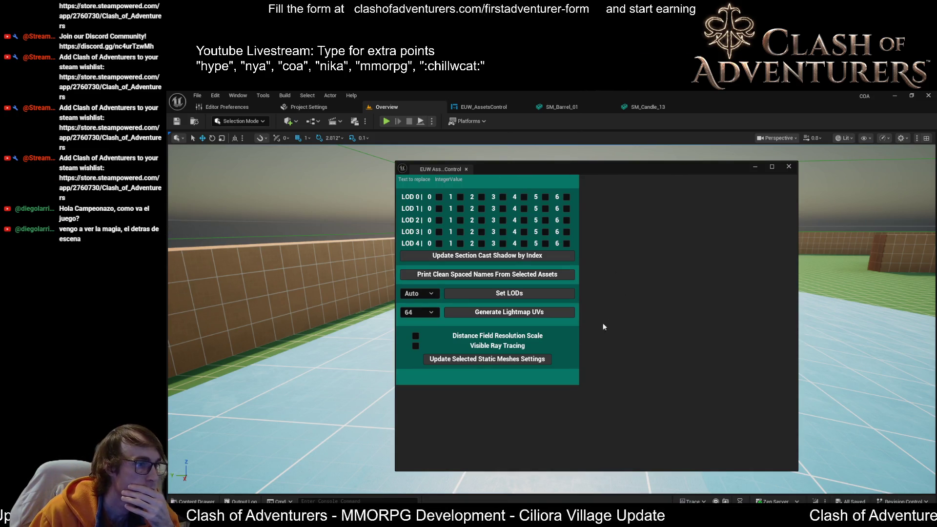
left_click(516, 293)
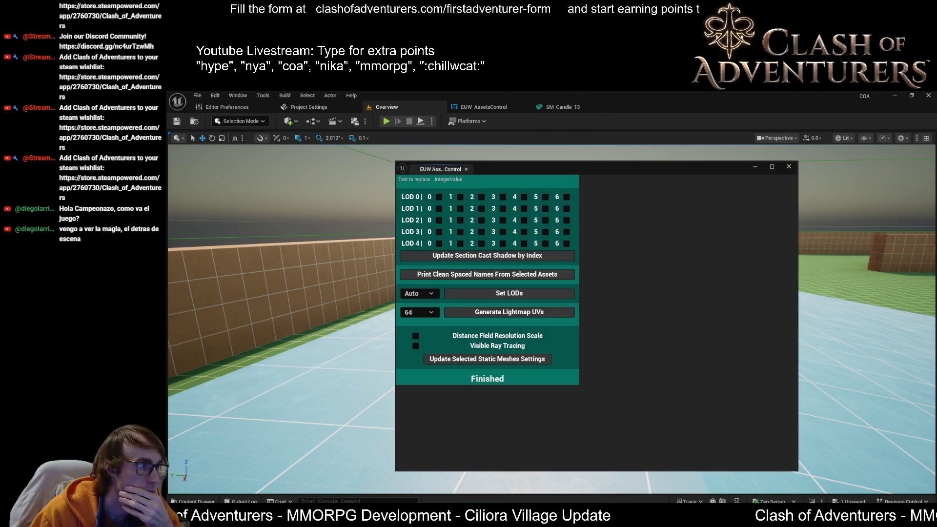
left_click(488, 106)
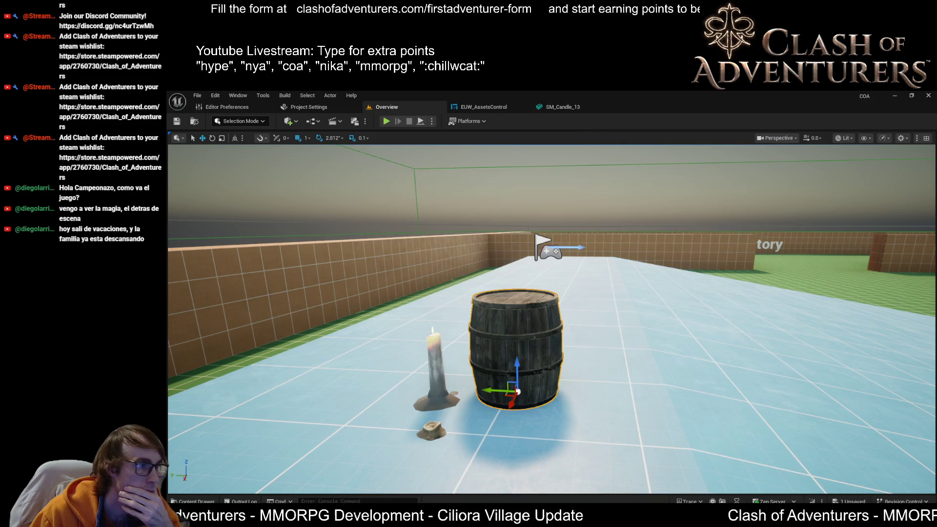
key("ctrl+e")
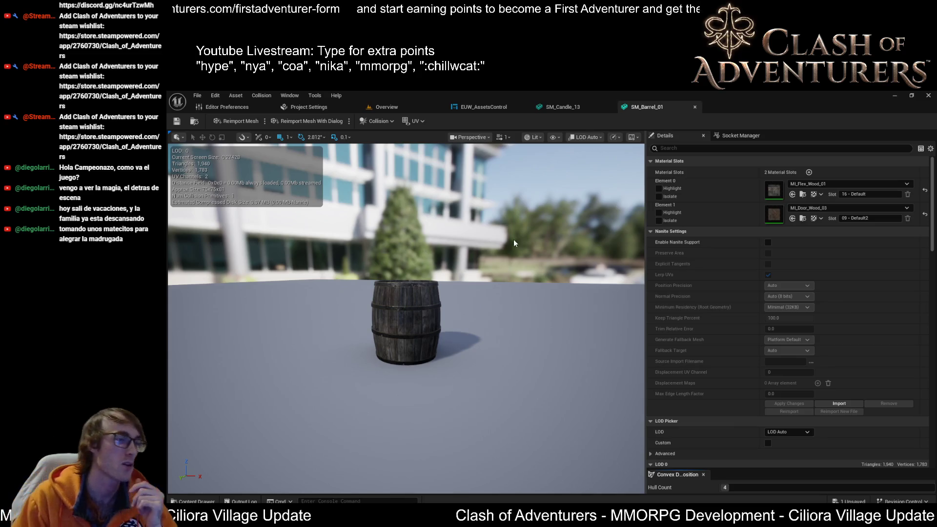
Check the barrel's 4 LODs in LOD Settings and by zooming out, then return to Overview.
scroll(790, 294, "down", 10)
scroll(813, 403, "down", 10)
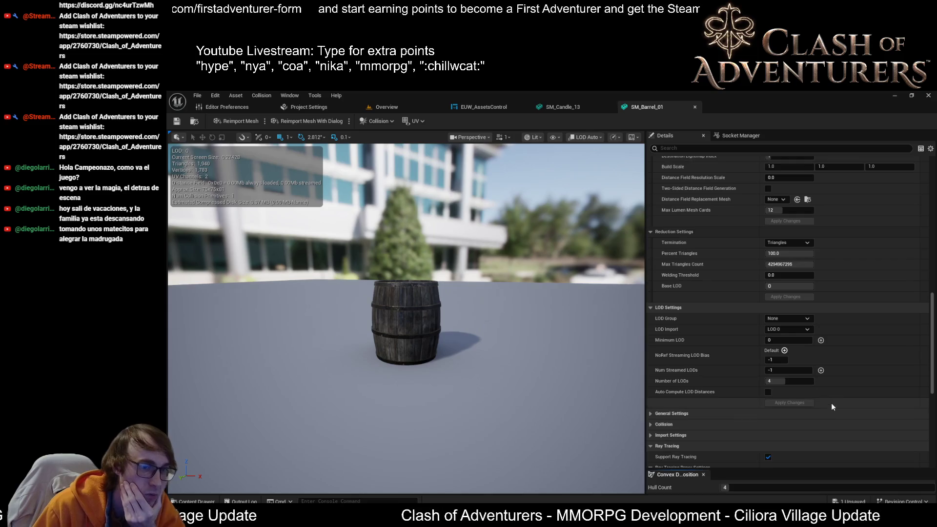
scroll(824, 397, "down", 2)
scroll(811, 385, "up", 3)
scroll(811, 385, "up", 2)
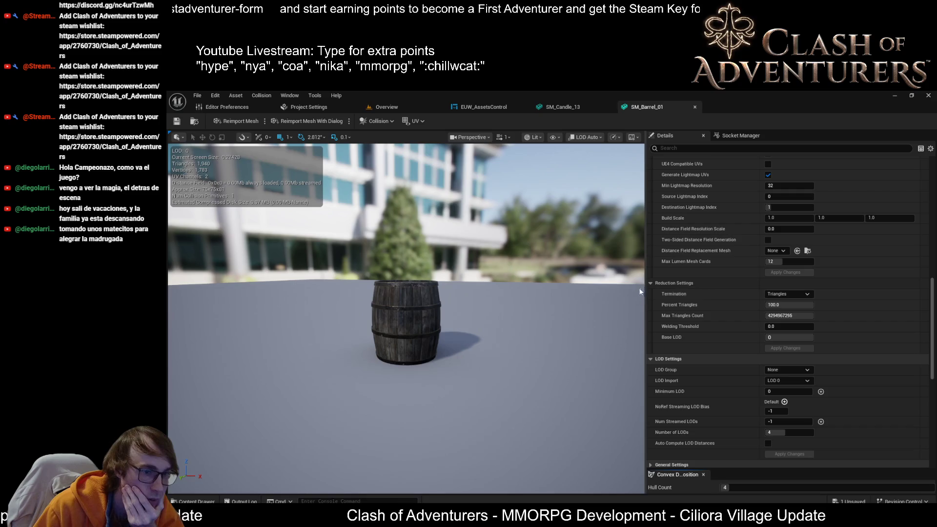
scroll(716, 312, "down", 2)
scroll(716, 312, "up", 2)
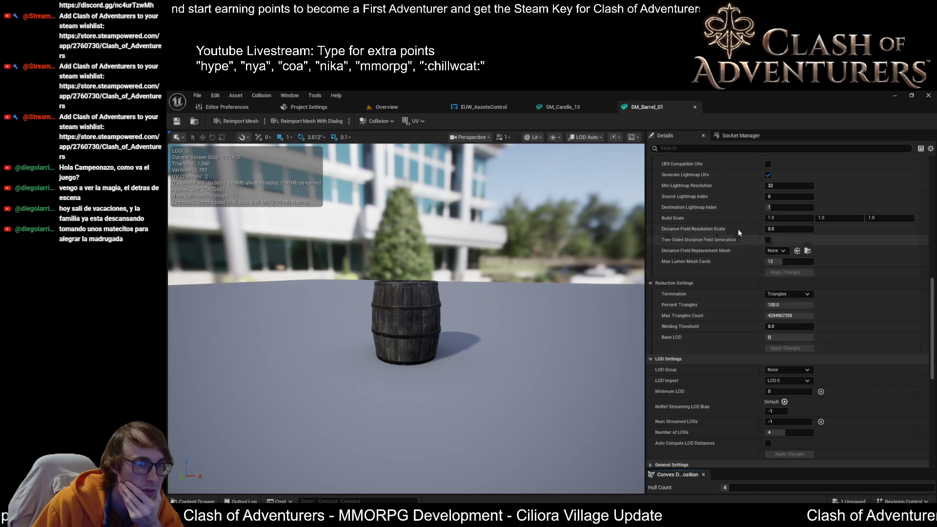
scroll(431, 307, "down", 10)
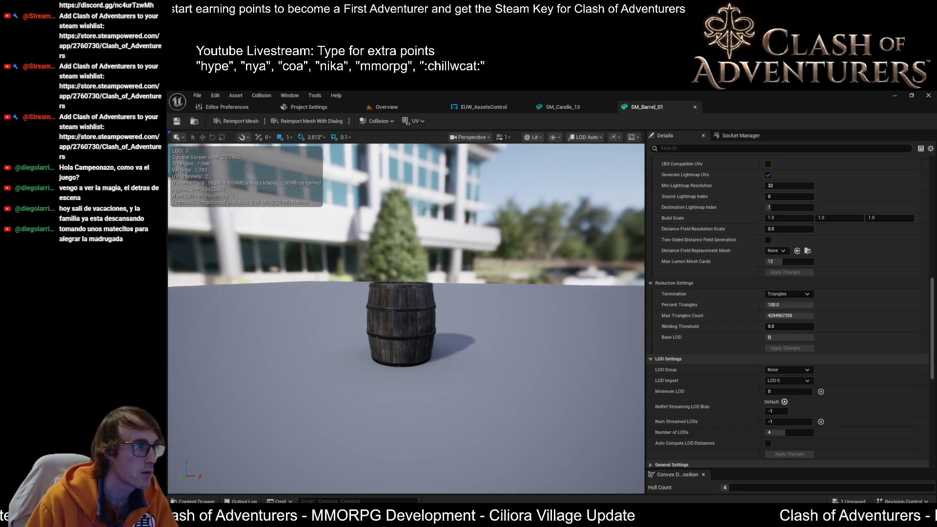
scroll(430, 308, "down", 5)
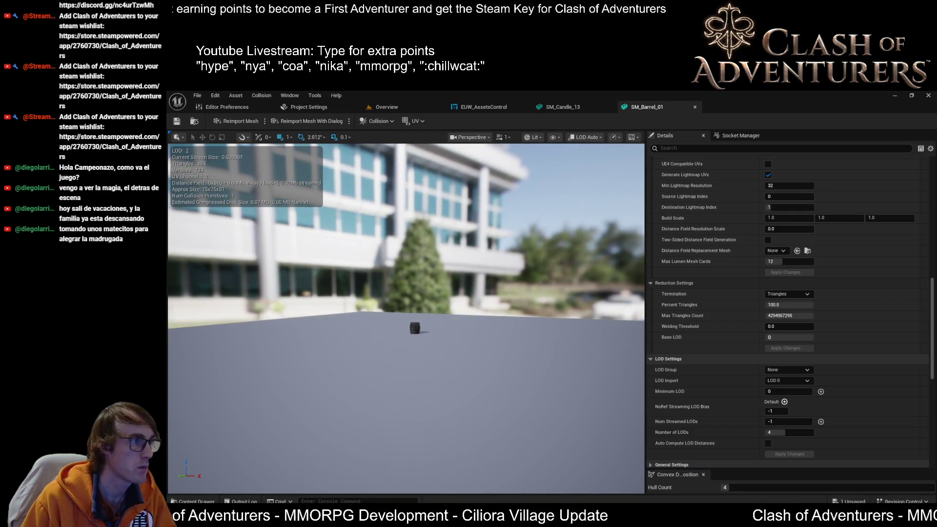
scroll(431, 307, "down", 8)
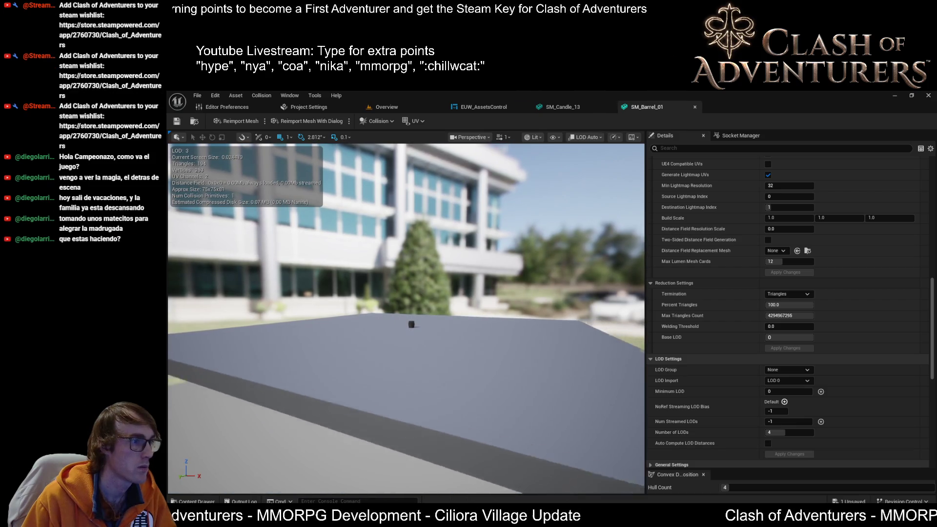
scroll(420, 319, "up", 5)
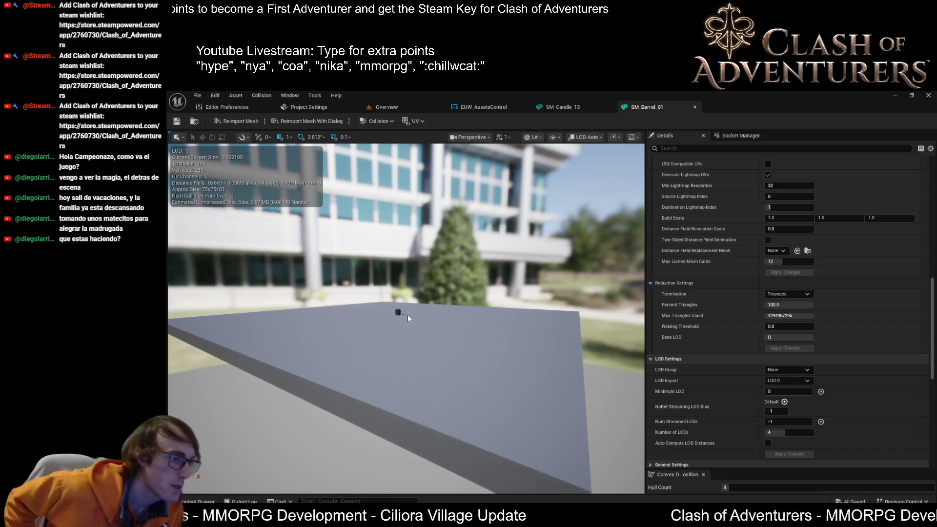
mouse_move(408, 318)
left_mouse_down()
mouse_move(408, 292)
mouse_move(397, 322)
left_mouse_up()
left_click(386, 106)
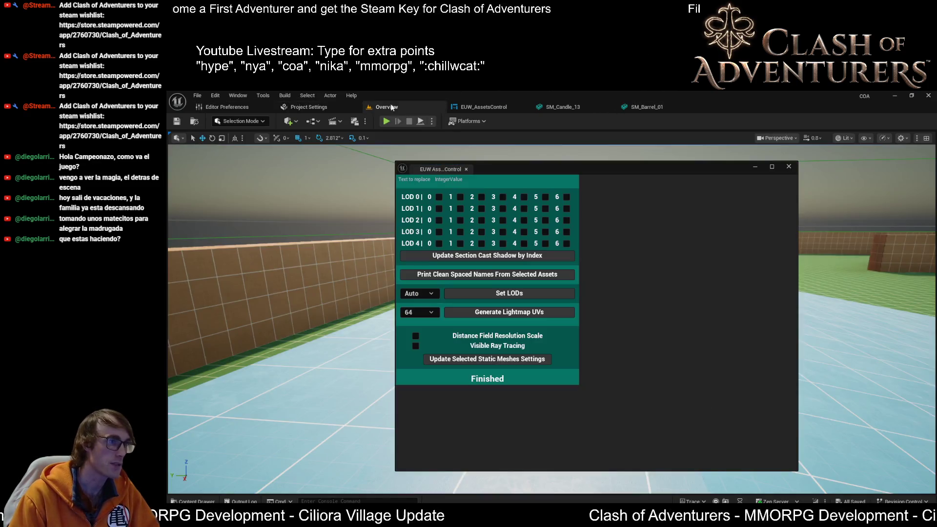
Return to SM_Barrel_01 and switch the view to Player Collision, then Quad Overdraw.
left_click(652, 108)
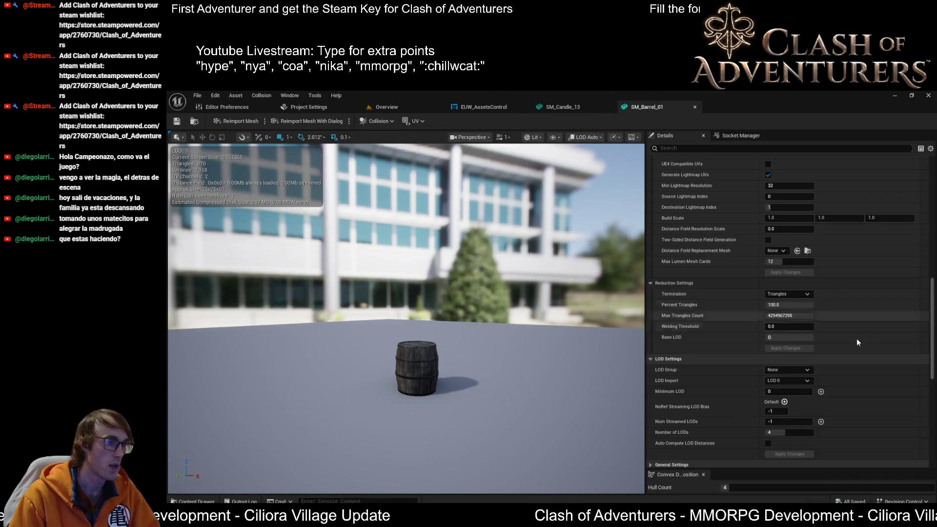
mouse_move(497, 298)
left_mouse_down()
mouse_move(498, 317)
mouse_move(487, 284)
left_mouse_up()
key("alt+c")
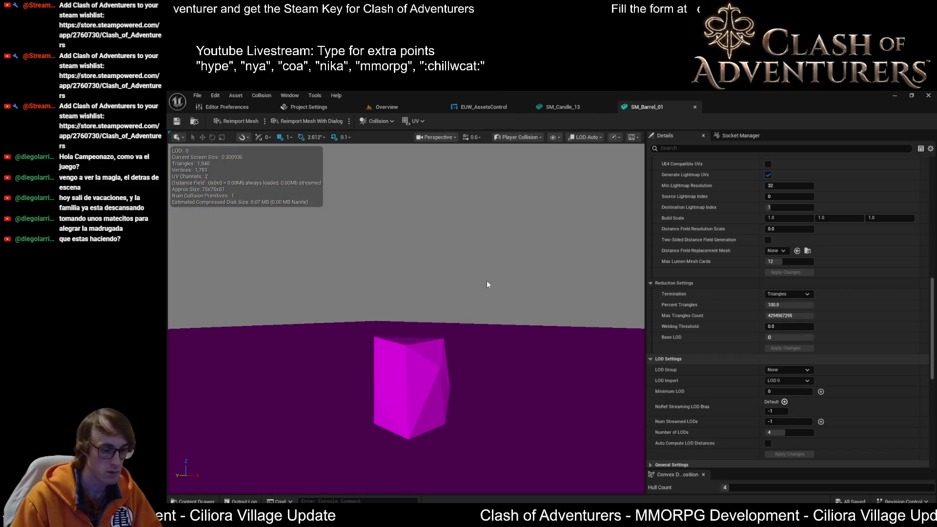
key("alt+c")
Zoom out and orbit to watch the barrel drop to LOD 1 with 970 triangles.
mouse_move(487, 284)
left_mouse_down()
mouse_move(405, 318)
mouse_move(392, 346)
left_mouse_up()
key("alt+c")
key("alt+c")
scroll(406, 318, "up", 6)
scroll(422, 335, "down", 5)
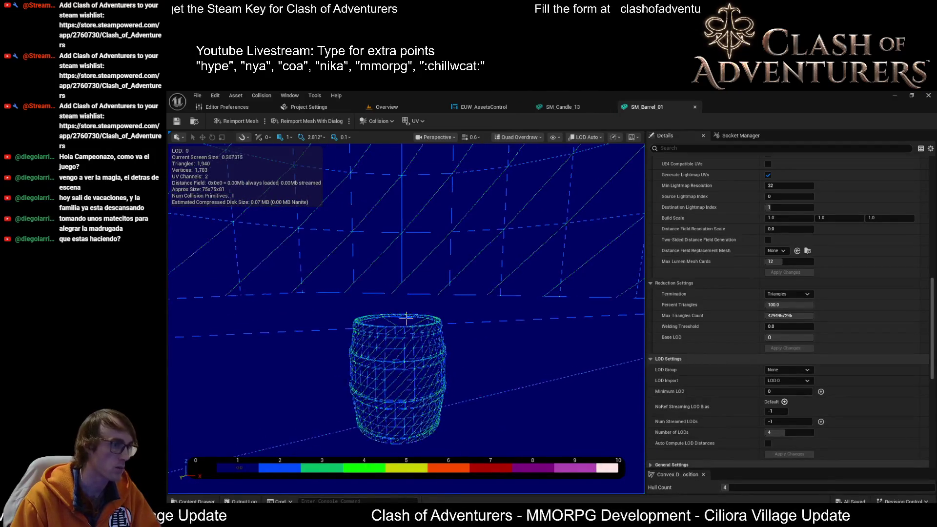
scroll(422, 343, "down", 3)
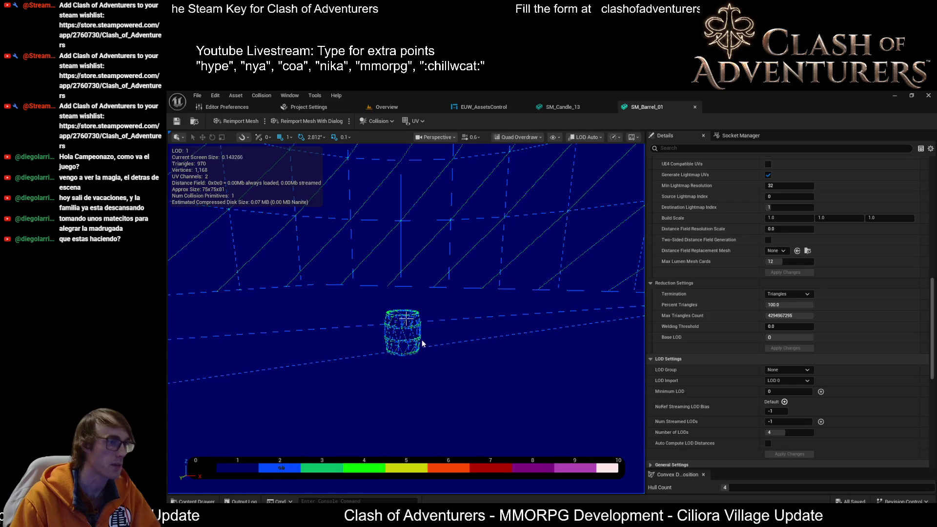
scroll(406, 337, "down", 4)
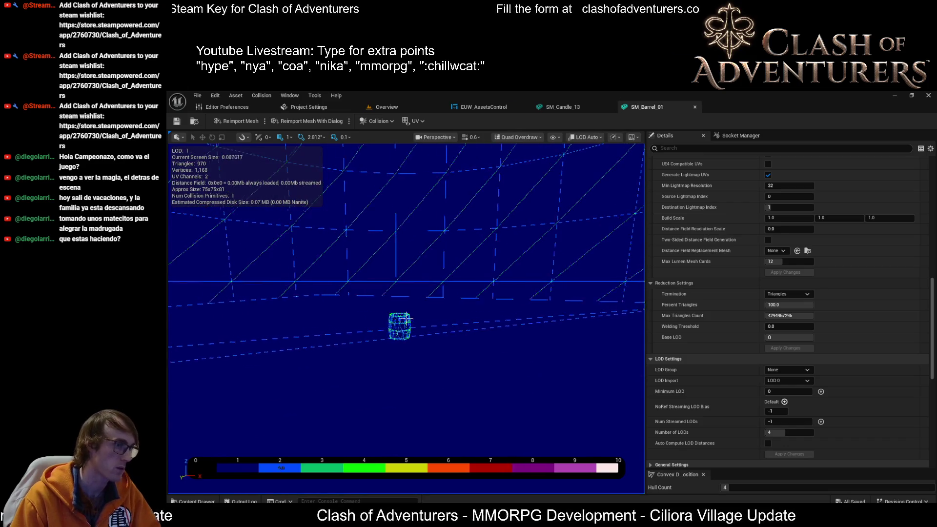
left_click_drag(406, 320, 406, 318)
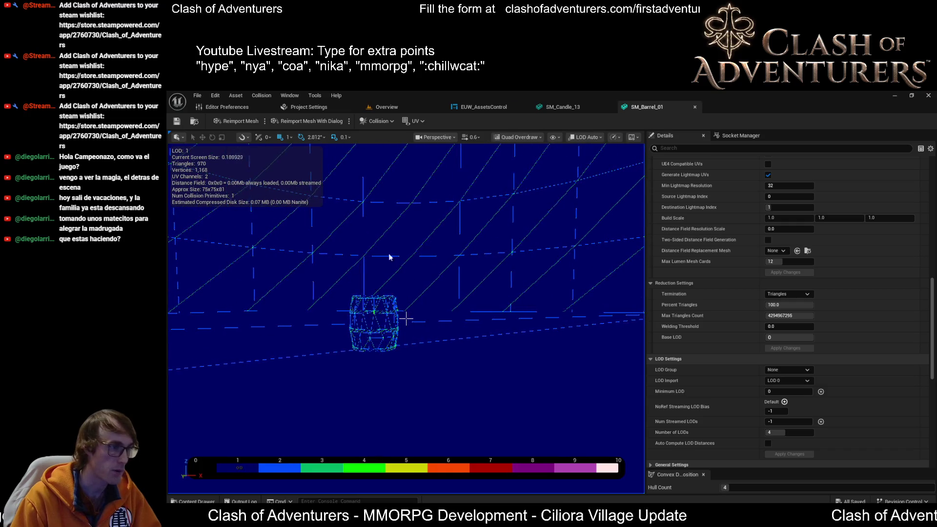